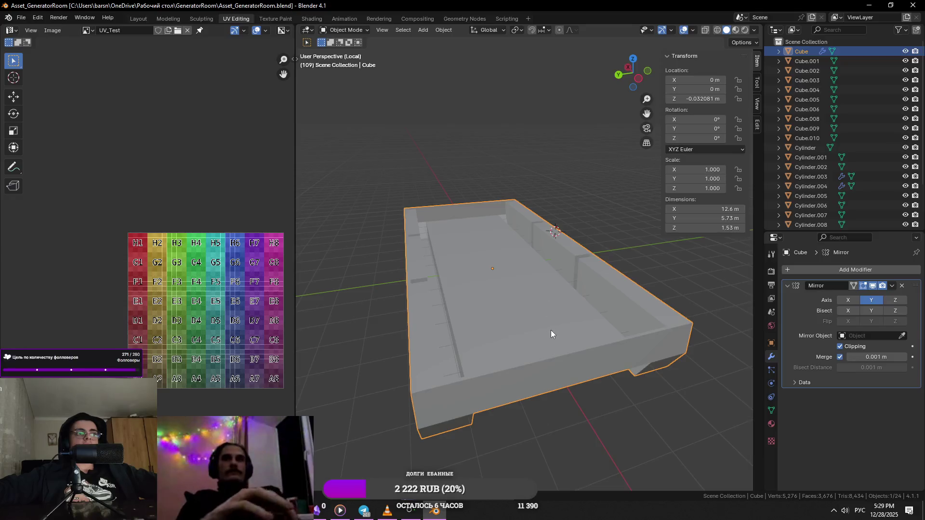
- Leave the base skirt's mesh with its selection cleared and restore the full scene view
key(Tab)
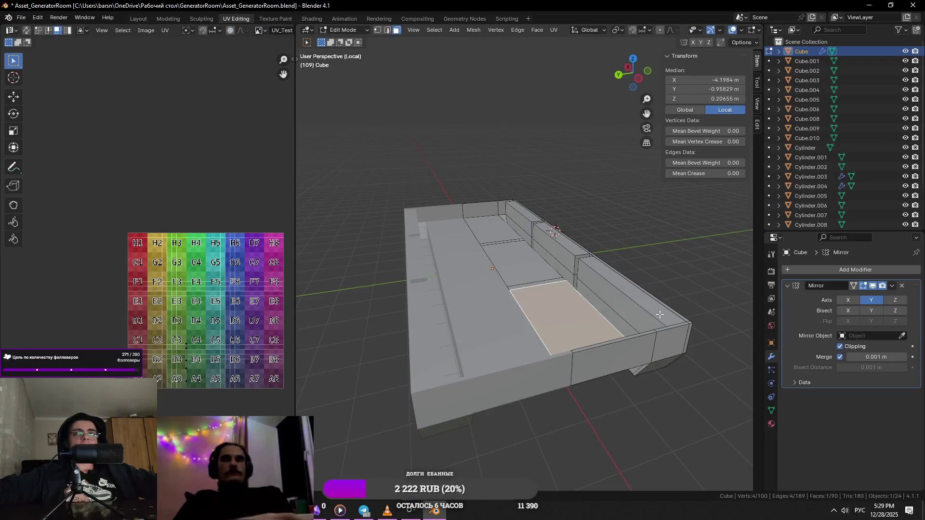
key(alt+a)
mouse_move(659, 314)
middle_down()
mouse_move(546, 307)
mouse_move(532, 291)
mouse_move(510, 372)
middle_up()
key(Tab)
key(KP_Divide)
- Select the louvered cabinet body Cube.002, isolate it in local view and start editing its mesh
click(528, 366)
key(KP_Divide)
key(Tab)
mouse_move(471, 331)
middle_down()
mouse_move(496, 185)
mouse_move(511, 289)
middle_up()
- Try out face selections along the cabinet's underside while framing and orbiting around them
click(495, 186)
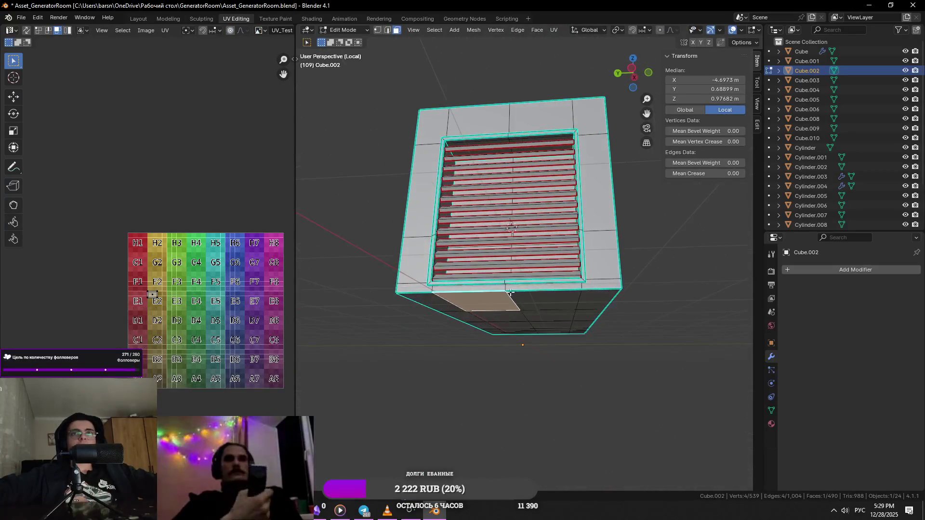
key(KP_Decimal)
scroll(507, 290, down, 3)
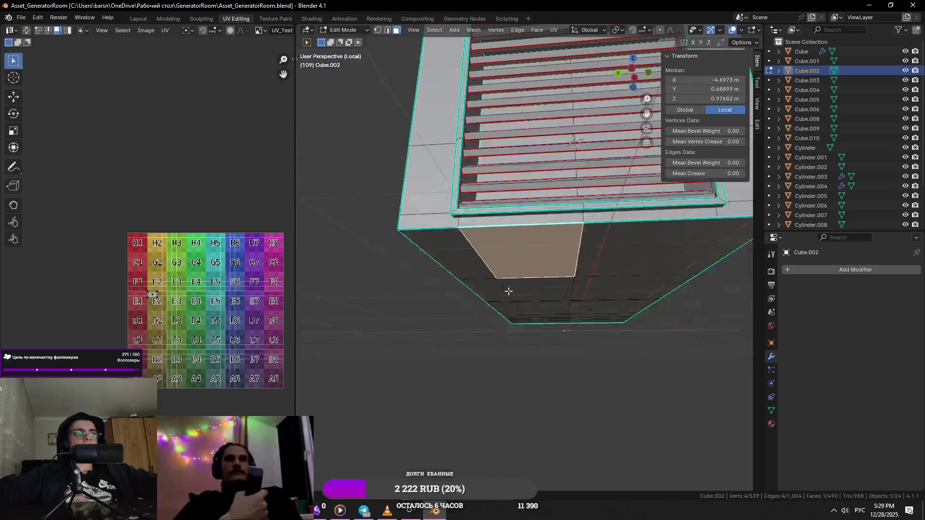
middle_drag(564, 300, 522, 249)
scroll(521, 249, down, 2)
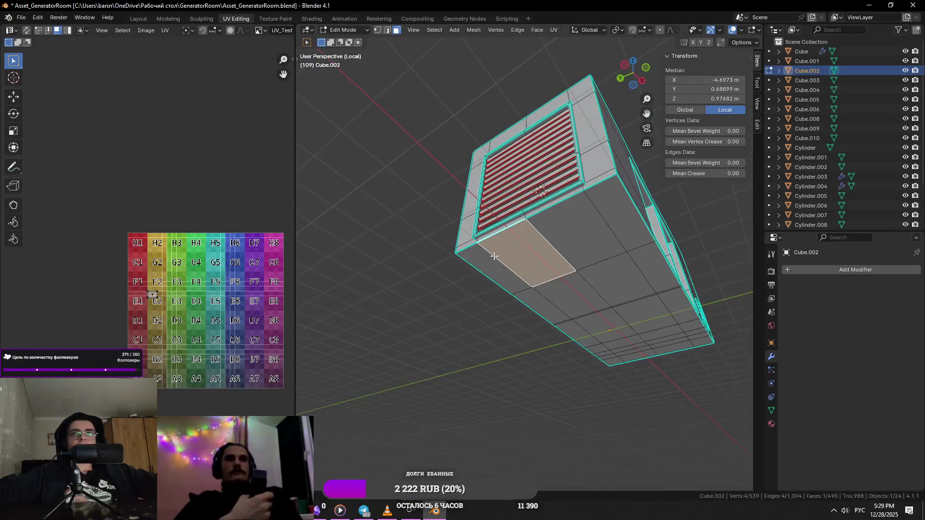
shift+click(630, 227)
shift+click(626, 268)
shift+click(612, 296)
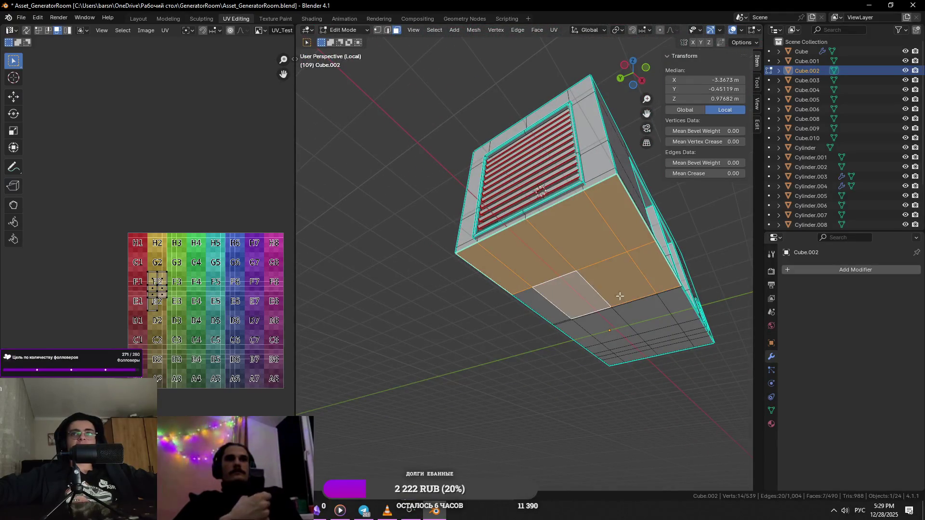
scroll(611, 294, up, 4)
middle_drag(612, 295, 530, 246)
- Try selecting top-row and right-side faces on the cabinet front, then clear the selection
click(438, 187)
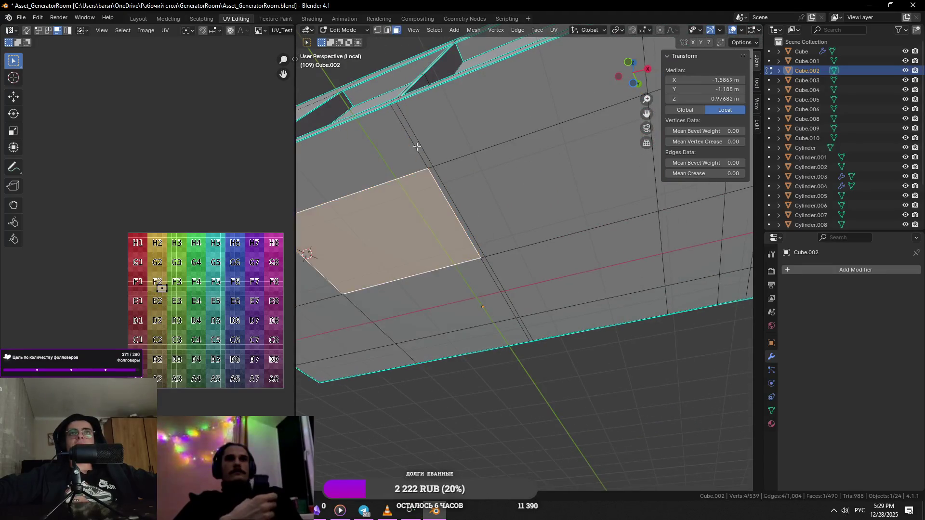
middle_drag(437, 188, 432, 173)
scroll(390, 212, down, 5)
middle_drag(391, 212, 487, 213)
click(487, 213)
click(477, 196)
shift+click(556, 199)
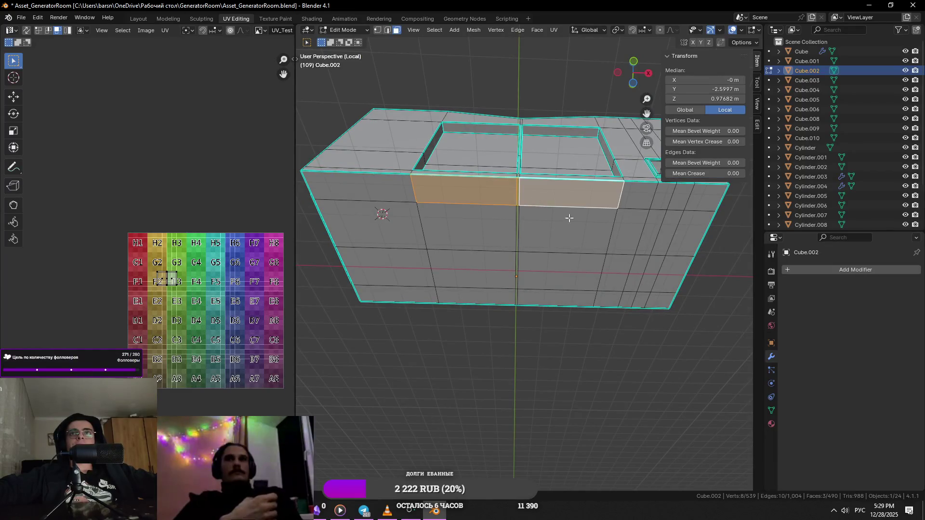
shift+click(639, 219)
click(714, 211)
- Delete the first two horizontal face loops across the cabinet front with X > Faces
alt+click(547, 207)
key(x)
click(551, 211)
click(675, 241)
alt+click(401, 239)
key(x)
click(347, 434)
- Delete the next front face loop and the bottom face strip, leaving the front open, and return to Object Mode
click(673, 276)
alt+click(453, 270)
key(x)
click(348, 434)
click(648, 302)
alt+click(395, 293)
key(x)
click(347, 434)
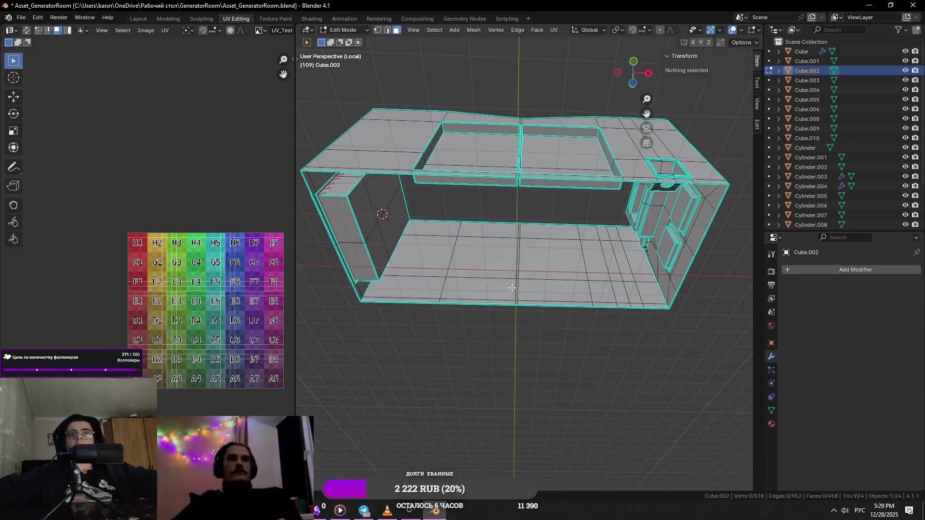
key(Tab)
middle_drag(523, 274, 559, 333)
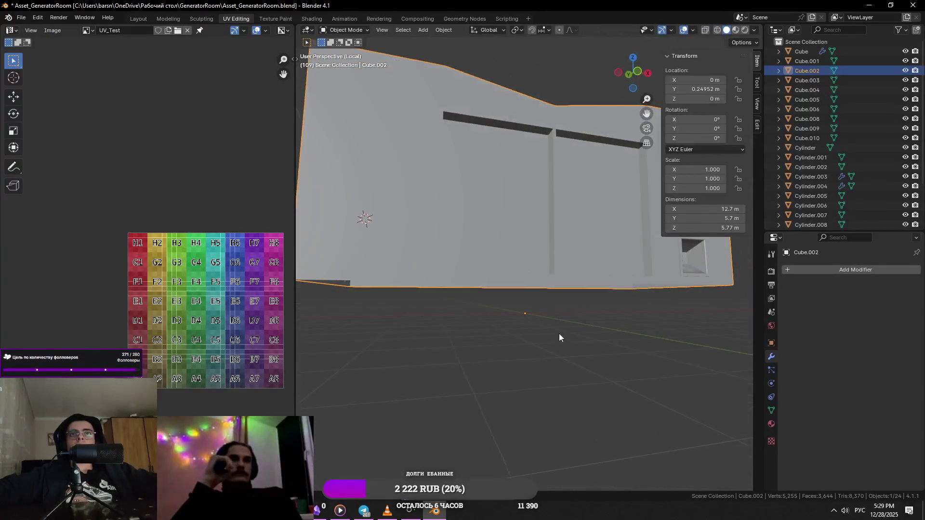
- Exit the cabinet's local view, look over the generator and select the front panel Cube.003
click(546, 329)
key(KP_Divide)
mouse_move(604, 382)
middle_down()
mouse_move(570, 407)
mouse_move(592, 364)
mouse_move(503, 279)
middle_up()
click(504, 280)
click(571, 196)
mouse_move(571, 196)
middle_down()
mouse_move(538, 271)
mouse_move(477, 263)
middle_up()
scroll(491, 297, up, 3)
click(490, 296)
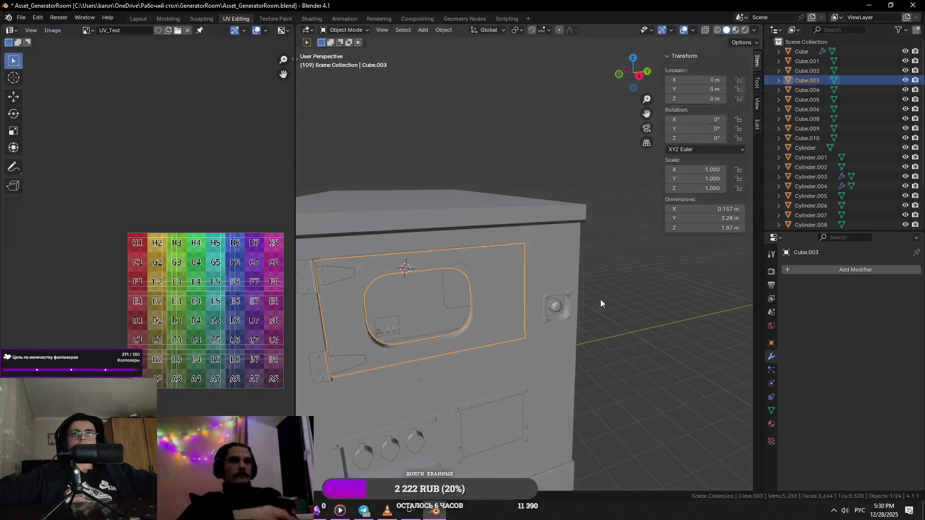
- In the panel's mesh snap the 3D cursor to the window frame rim, then bring up the Add menu in Object Mode
key(Tab)
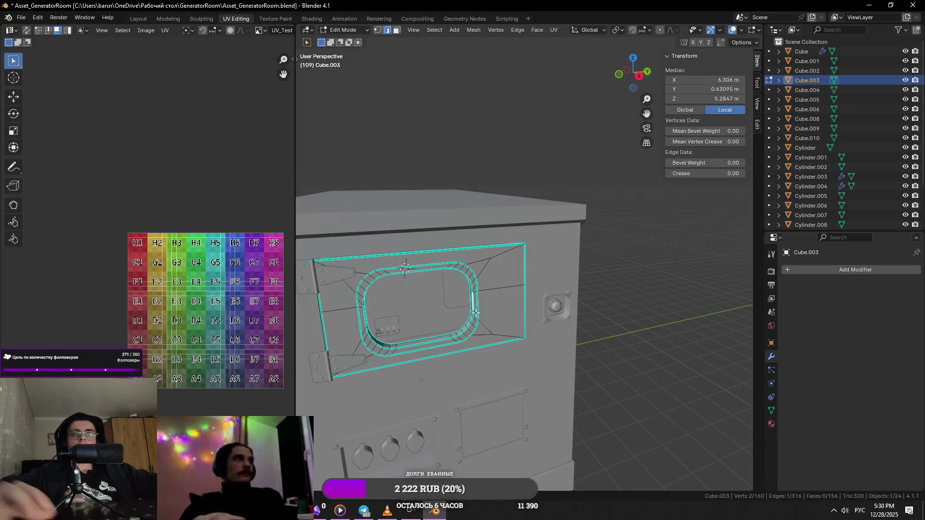
scroll(475, 313, up, 5)
mouse_move(475, 312)
middle_down()
mouse_move(505, 331)
mouse_move(358, 339)
middle_up()
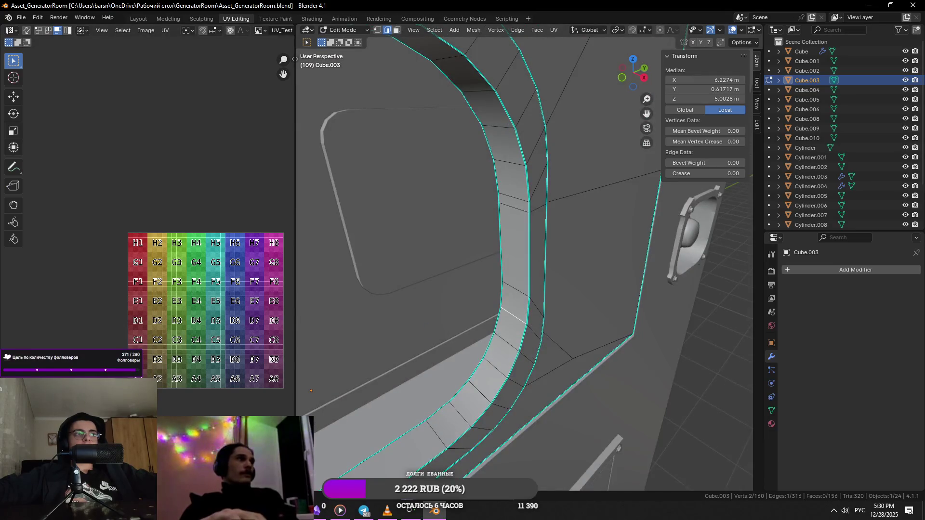
mouse_move(506, 311)
middle_down()
mouse_move(521, 294)
mouse_move(491, 338)
middle_up()
scroll(511, 360, down, 3)
key(ctrl+Tab)
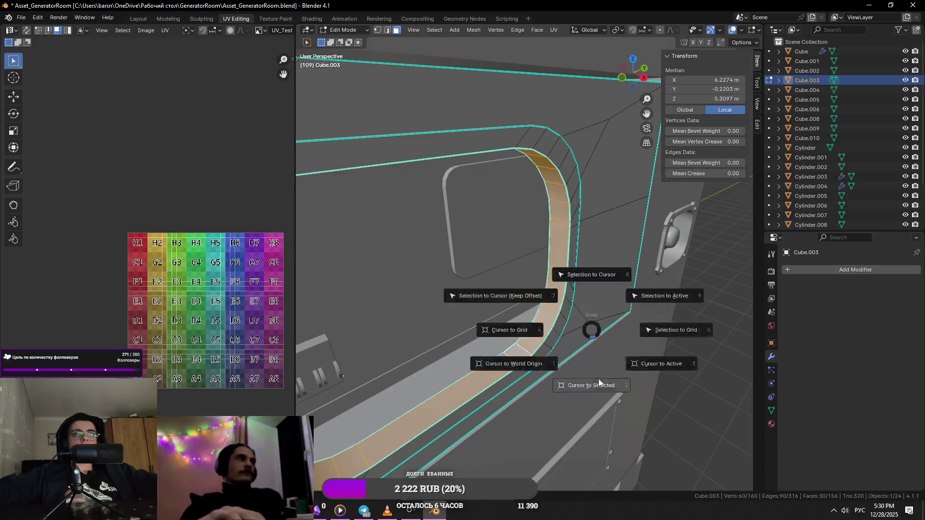
click(598, 372)
key(shift+a)
mouse_move(538, 311)
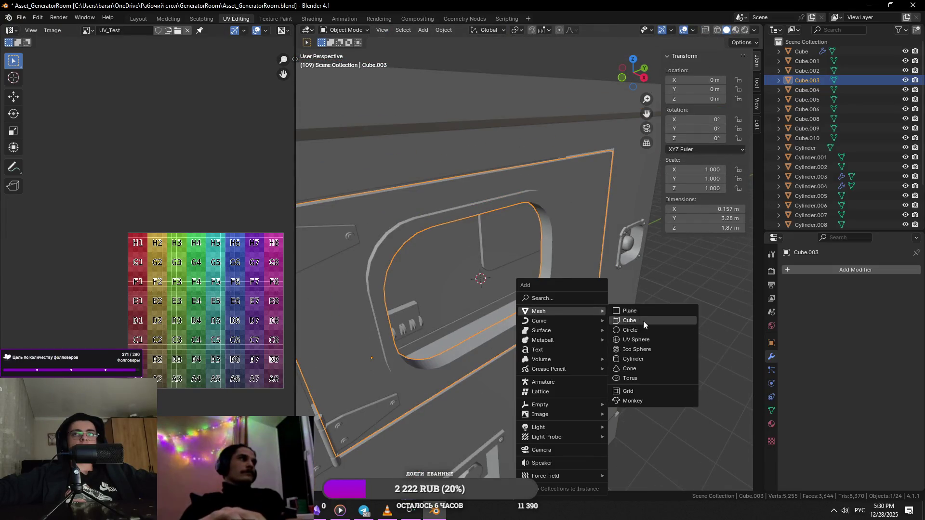
- Add a cube at the 3D cursor and shrink it in stages down to about 0.585 scale
click(652, 323)
key(s)
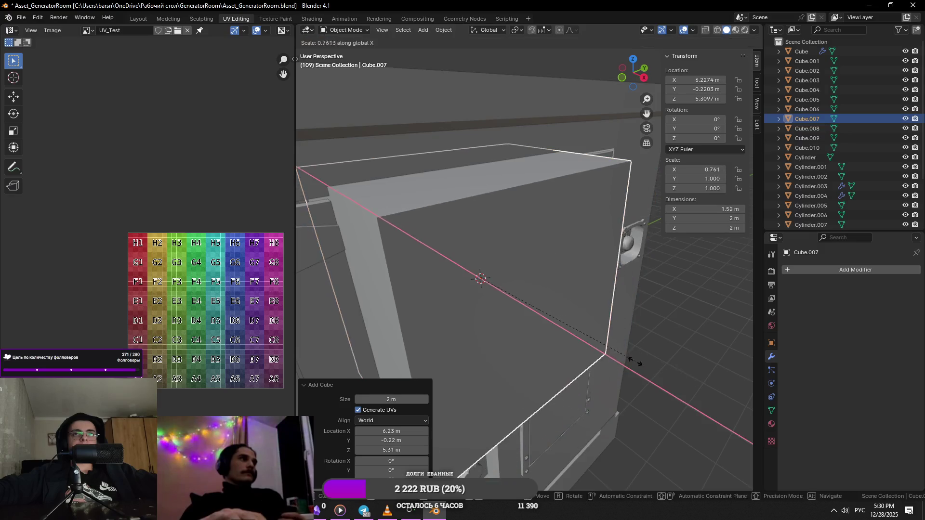
click(540, 340)
key(s)
key(x)
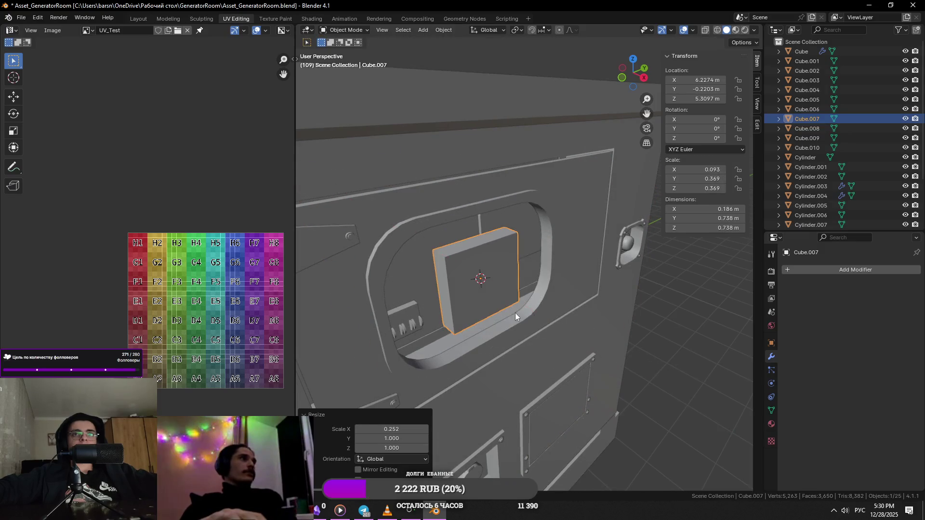
click(508, 309)
key(s)
key(x)
click(553, 303)
key(s)
click(557, 329)
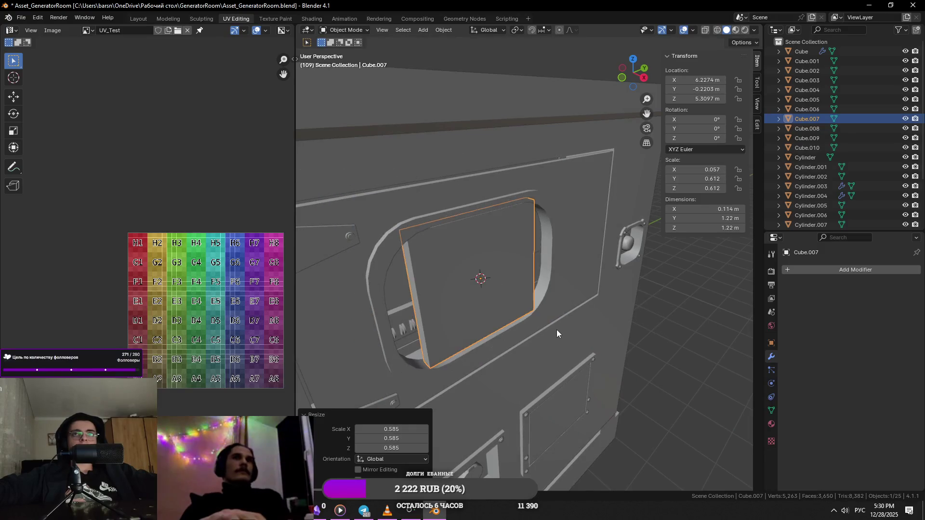
- Flatten the cube along X by 0.8 and then 0.55 into a thin pane, checking its thickness from the side
key(KP_Decimal)
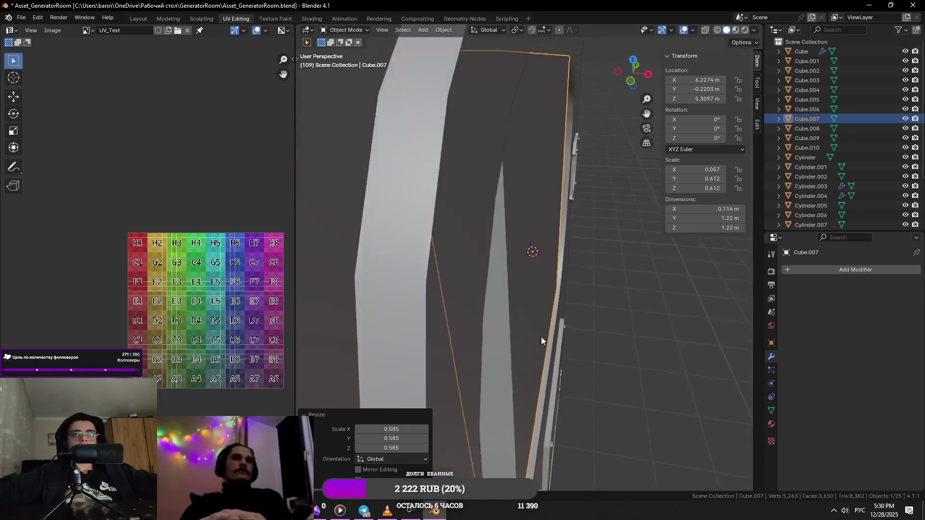
middle_drag(473, 337, 618, 340)
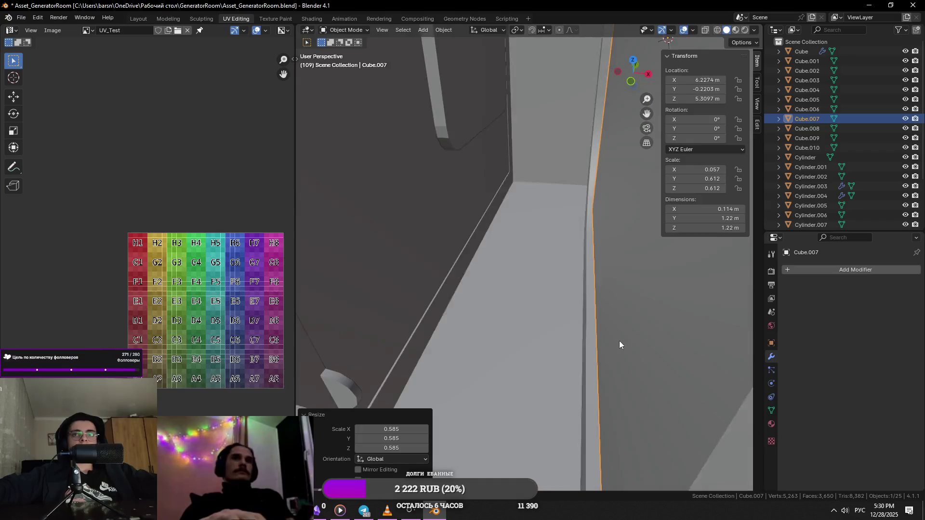
text(sx)
text(.8)
key(Return)
middle_drag(552, 304, 627, 318)
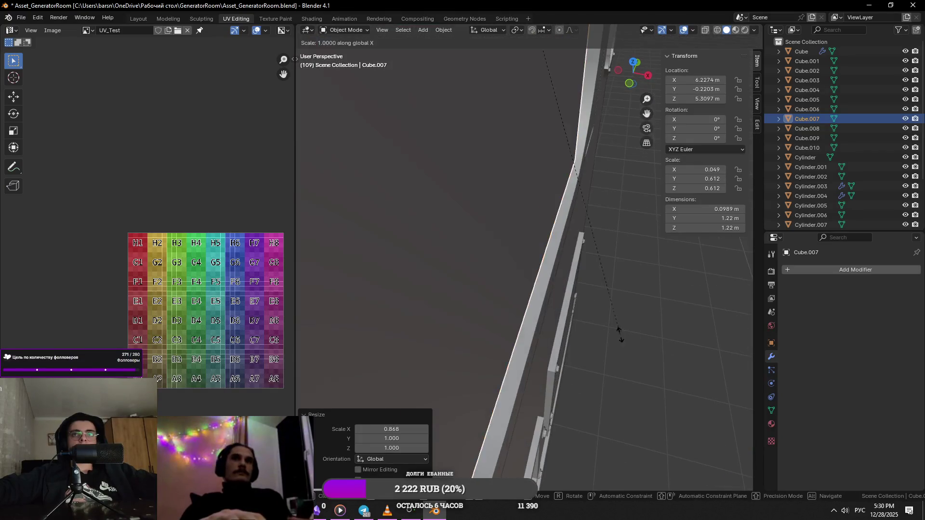
text(sx.55)
key(Return)
middle_drag(498, 254, 616, 288)
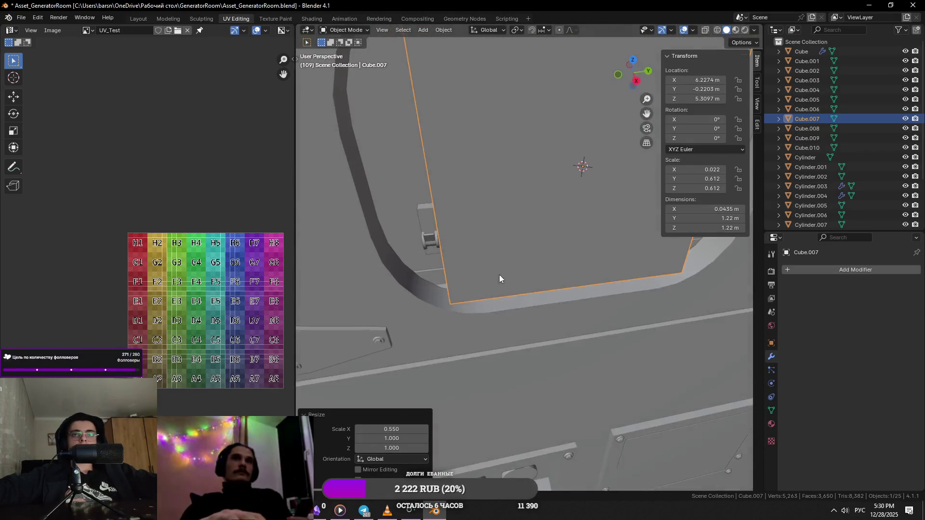
- Snap to the right side view, enter the pane's Edit Mode and begin resizing its face
key(KP_1)
key(KP_3)
key(Tab)
key(s)
key(Escape)
key(s)
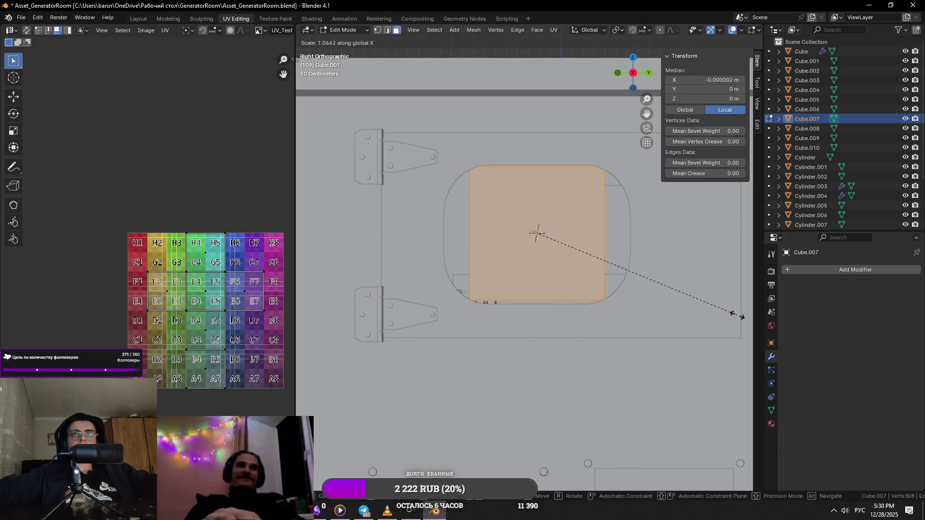
- Widen the pane to the opening and stretch it taller along Z with a slight height tweak
click(337, 326)
key(s)
key(z)
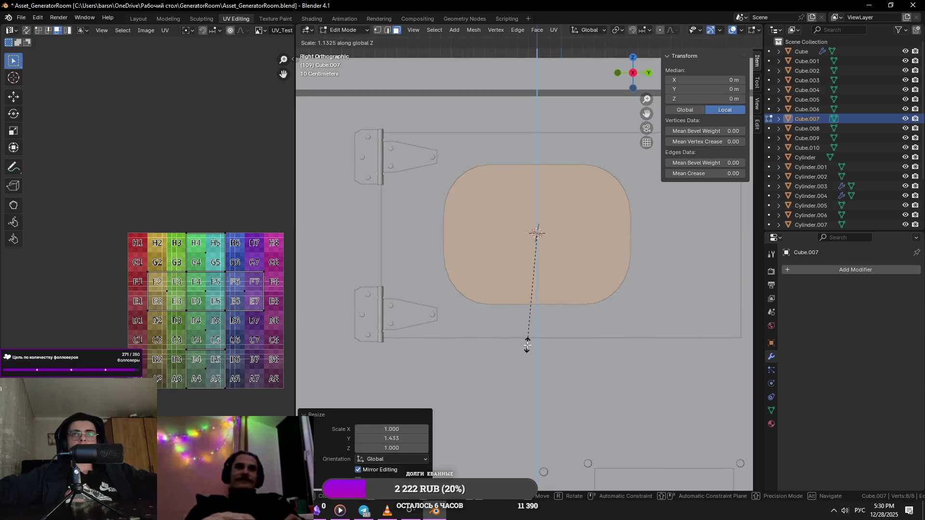
click(528, 345)
key(s)
key(Escape)
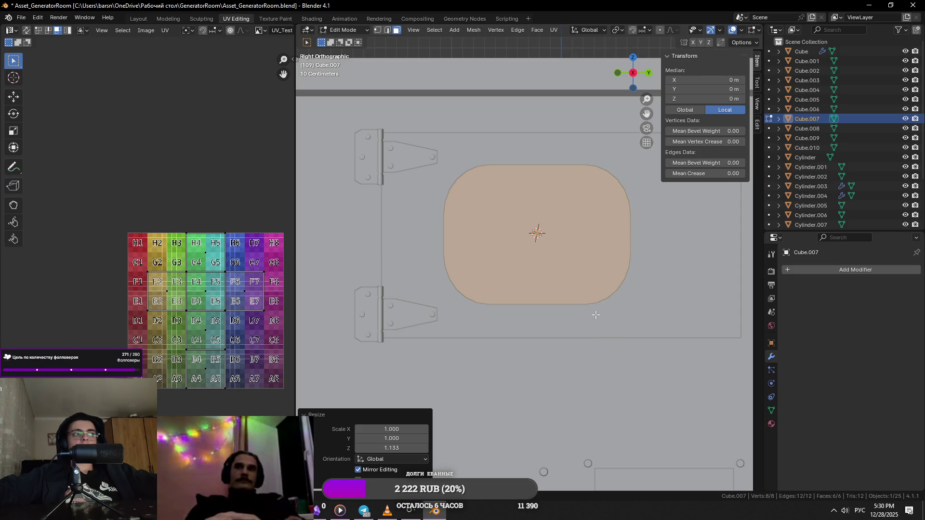
mouse_move(594, 315)
shift+middle_down()
mouse_move(552, 312)
mouse_move(548, 364)
mouse_move(559, 336)
mouse_move(632, 283)
shift+middle_up()
key(s)
click(586, 302)
- Fine-tune the pane's height along Z in several small passes until it matches the rounded opening
key(Left)
key(Left)
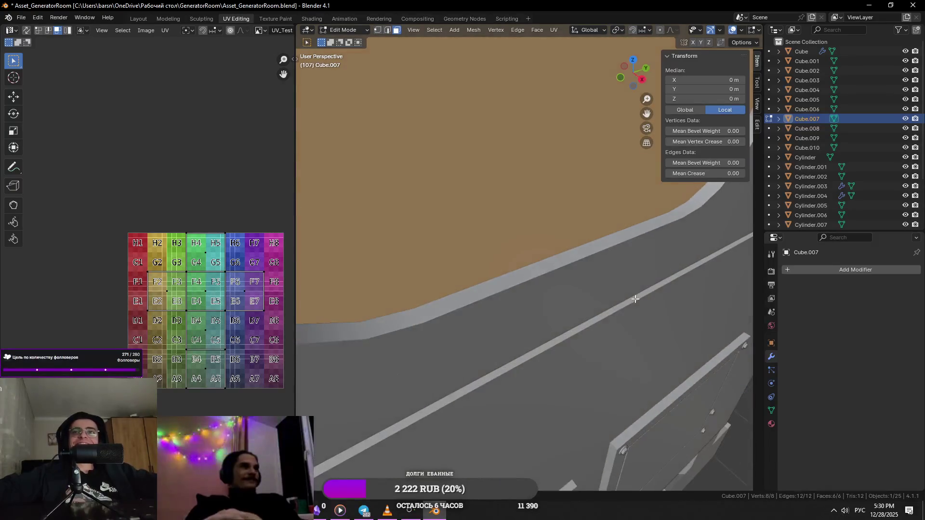
key(s)
key(z)
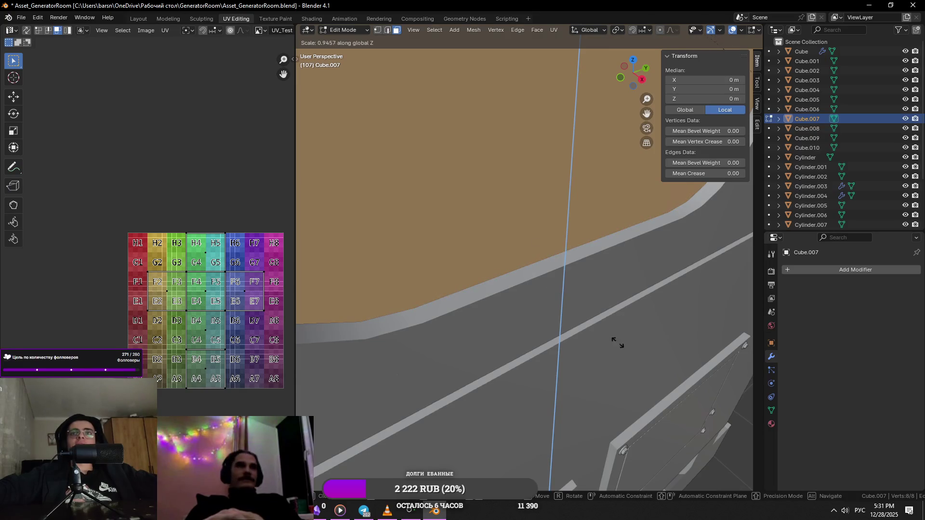
click(618, 335)
middle_drag(618, 335, 636, 288)
key(s)
key(z)
click(643, 302)
key(s)
key(z)
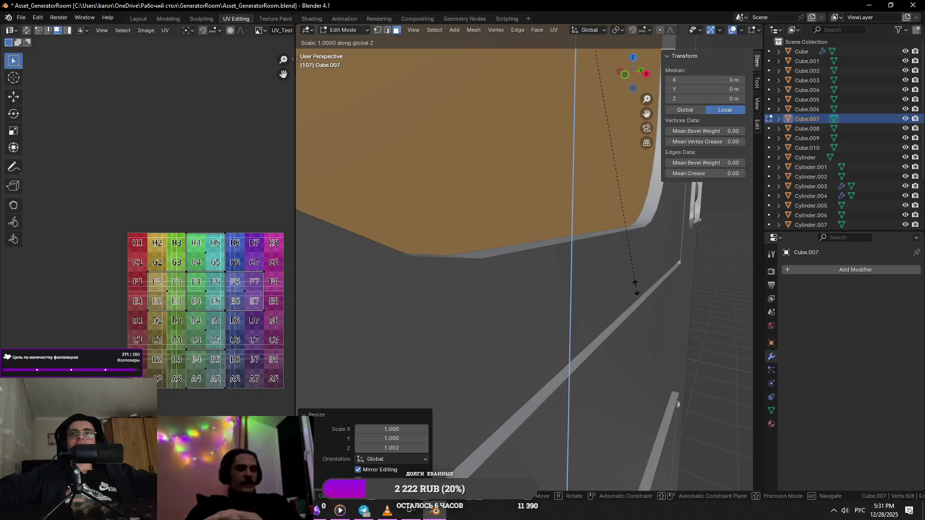
click(638, 288)
middle_drag(638, 287, 463, 265)
scroll(466, 270, up, 3)
- Test and cancel width changes along Y, keeping the pane at roughly 1.77 by 1.33 m, and save the file
key(s)
key(x)
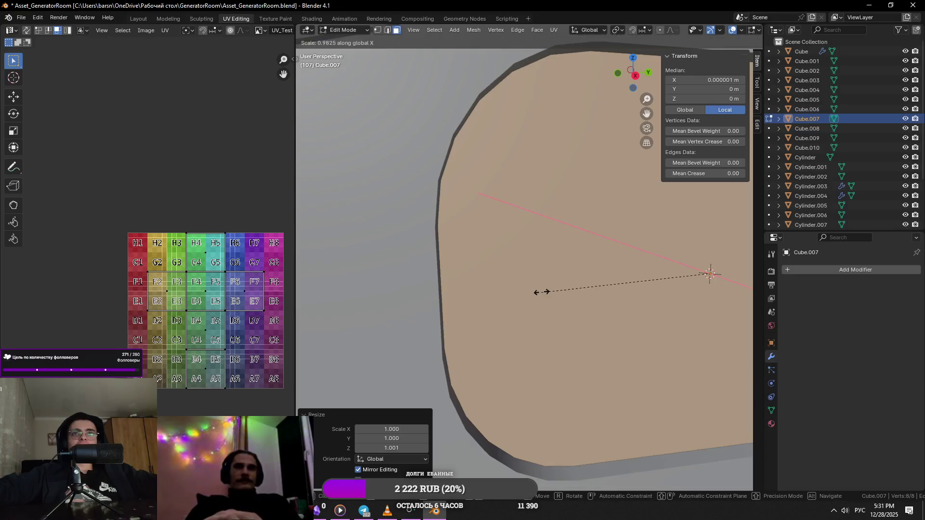
key(y)
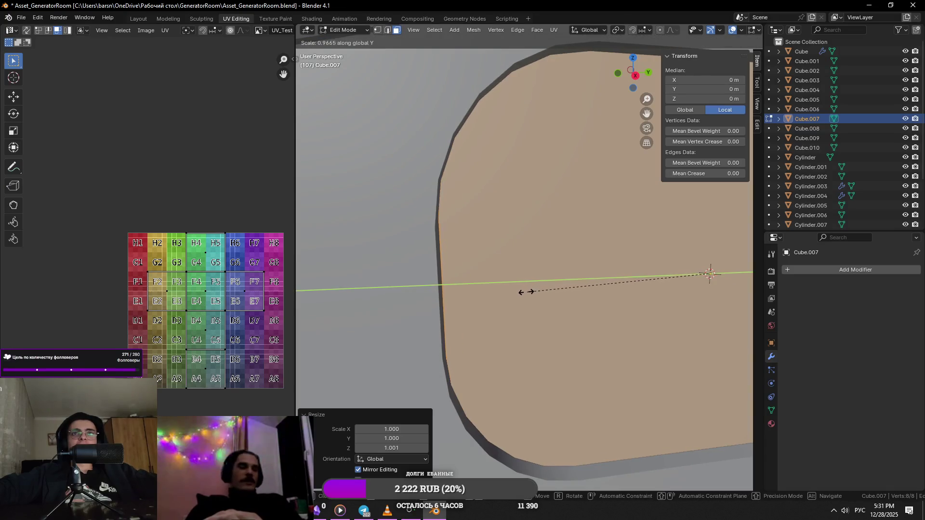
key(Escape)
scroll(467, 291, down, 3)
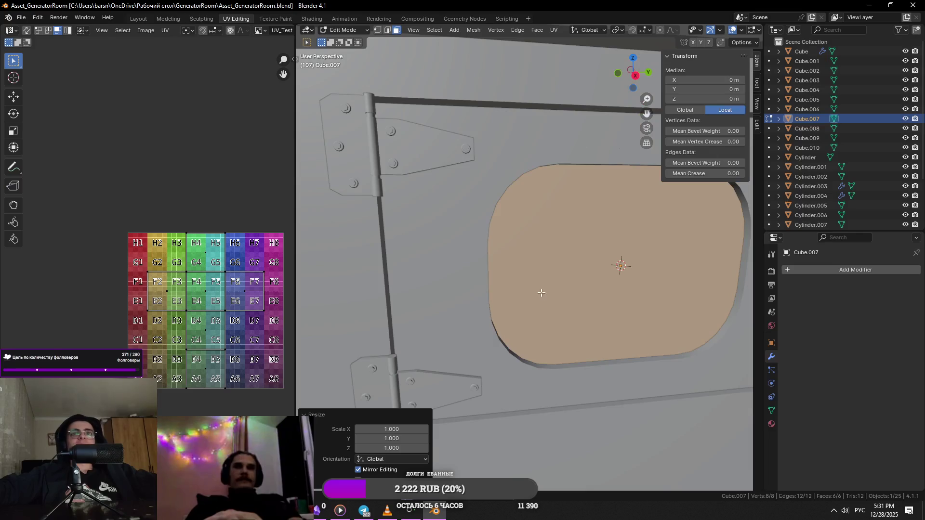
key(ctrl+s)
key(s)
key(y)
key(Escape)
scroll(535, 292, down, 3)
mouse_move(535, 292)
middle_down()
mouse_move(540, 253)
mouse_move(465, 277)
middle_up()
- Isolate the pane, select its whole mesh and unwrap its UVs onto the checker grid, then return to the full scene
key(KP_3)
key(2)
click(503, 246)
scroll(521, 260, up, 2)
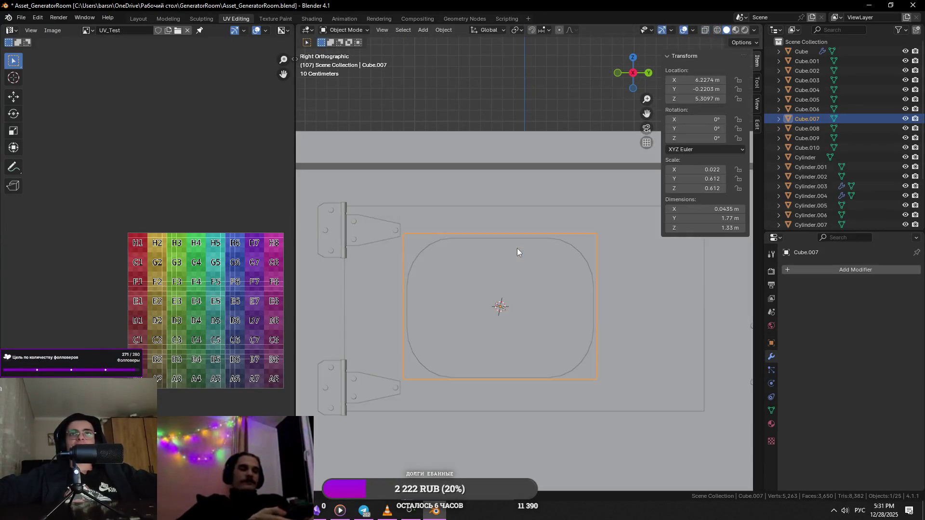
mouse_move(516, 248)
middle_down()
mouse_move(547, 289)
mouse_move(476, 296)
mouse_move(502, 283)
middle_up()
key(KP_Divide)
scroll(476, 296, up, 2)
key(a)
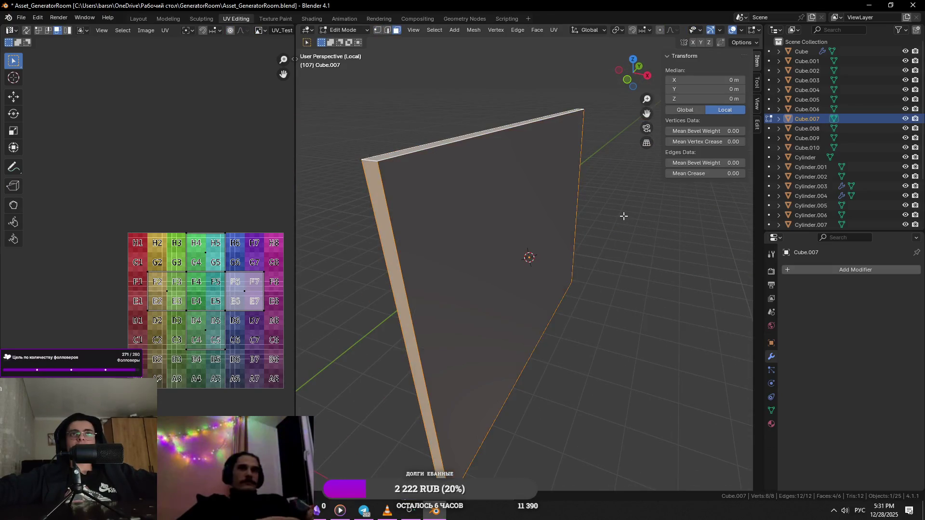
key(u)
click(629, 227)
key(Tab)
key(KP_Divide)
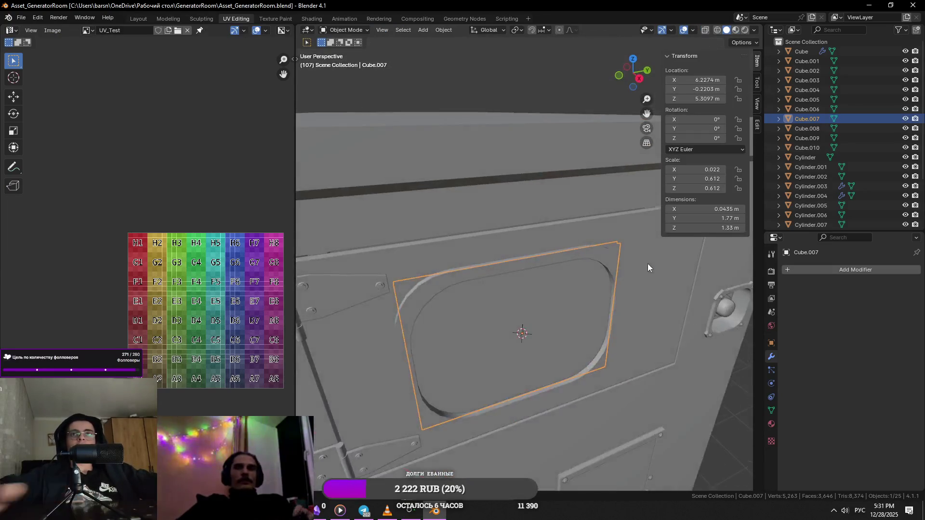
scroll(647, 267, down, 5)
- Clear the selection and look over the cabinet from the side and front, briefly checking the door panel Cube.003
key(alt+a)
mouse_move(562, 104)
middle_down()
mouse_move(466, 156)
mouse_move(510, 238)
middle_up()
click(518, 256)
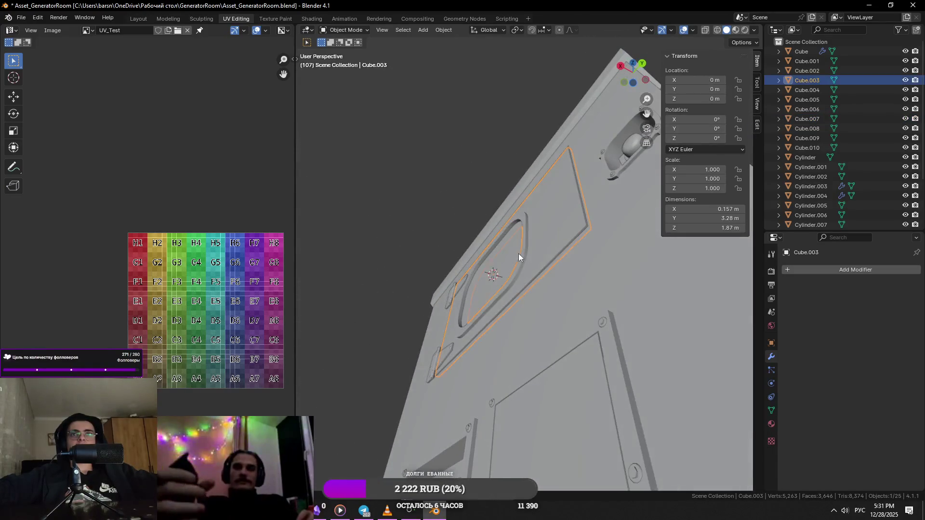
scroll(532, 264, up, 4)
mouse_move(559, 322)
middle_down()
mouse_move(439, 256)
mouse_move(431, 185)
mouse_move(573, 331)
middle_up()
click(430, 186)
scroll(585, 286, down, 2)
scroll(572, 331, up, 3)
scroll(581, 297, down, 3)
scroll(587, 336, up, 5)
scroll(589, 332, down, 2)
scroll(614, 332, down, 4)
- Pick through the front parts to the corner bolts Cylinder.004 and apply their Mirror modifier as real geometry
click(635, 336)
scroll(650, 333, up, 4)
click(565, 299)
scroll(566, 299, down, 4)
scroll(571, 296, up, 4)
click(571, 298)
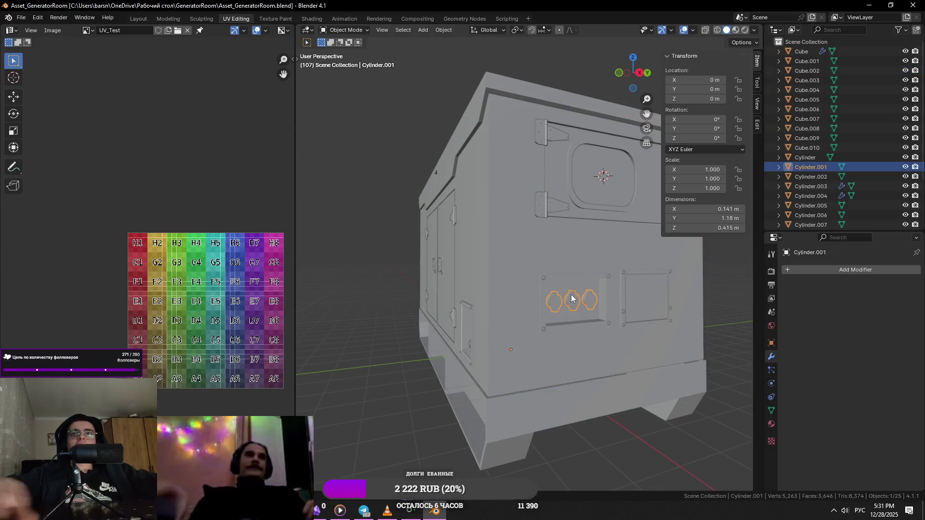
scroll(571, 294, up, 3)
scroll(506, 282, down, 3)
click(453, 253)
click(457, 205)
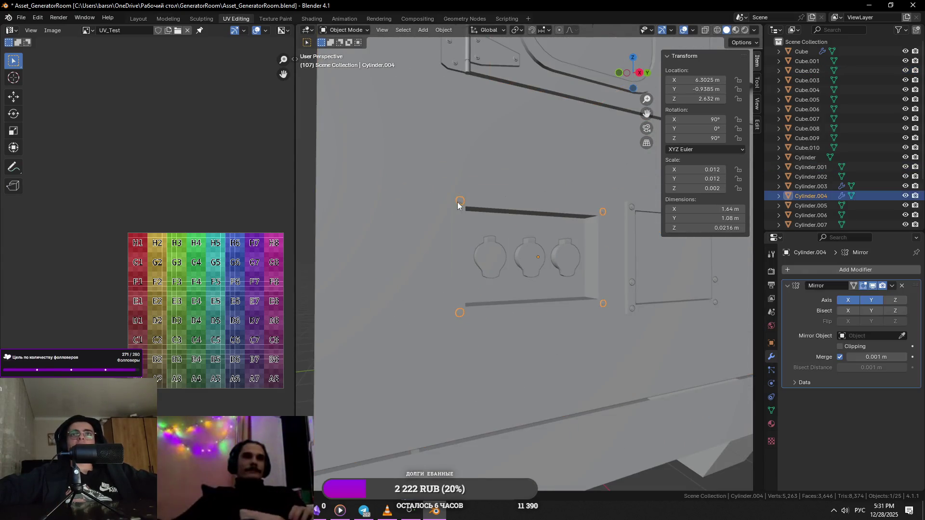
scroll(455, 285, up, 2)
key(ctrl+a)
- In Edit Mode, rotate the top-left bolt's linked hex head about the X axis, adjusting it twice
key(Tab)
middle_drag(670, 330, 503, 287)
click(451, 198)
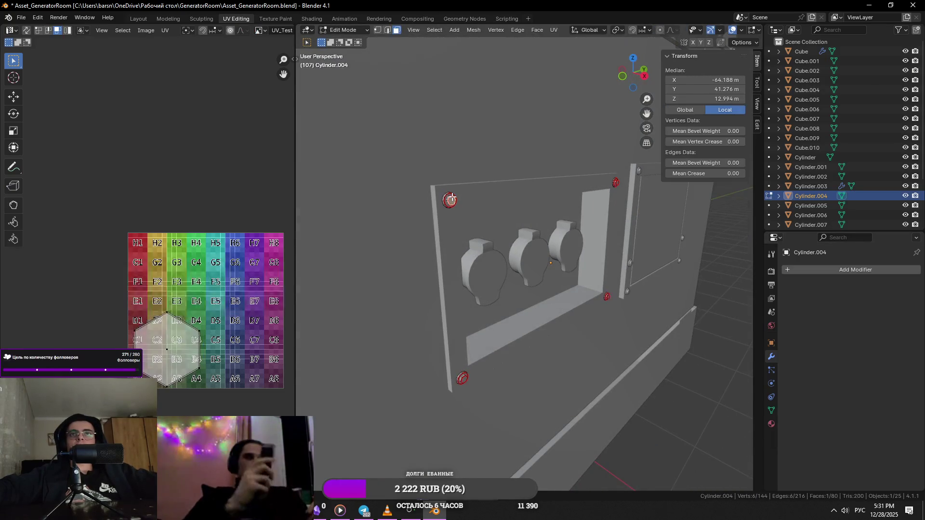
key(KP_Decimal)
scroll(463, 198, down, 3)
scroll(484, 210, down, 2)
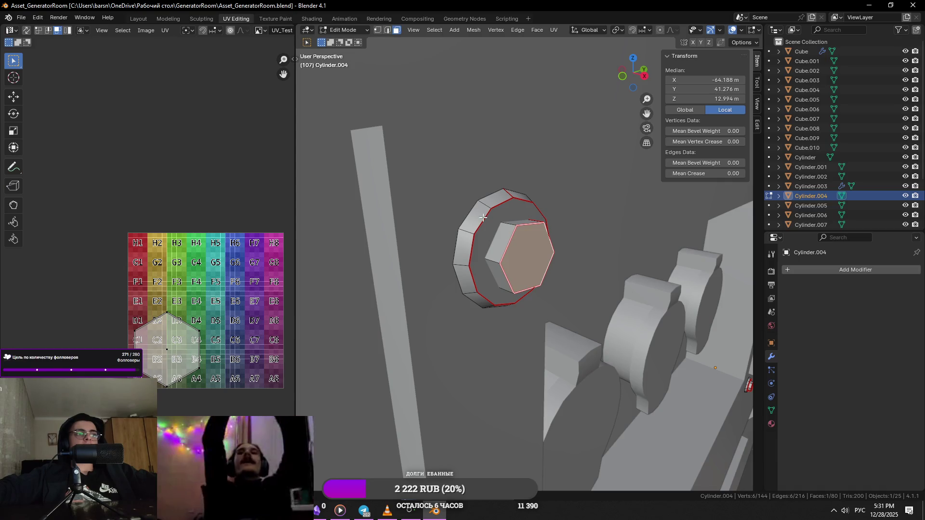
key(ctrl+l)
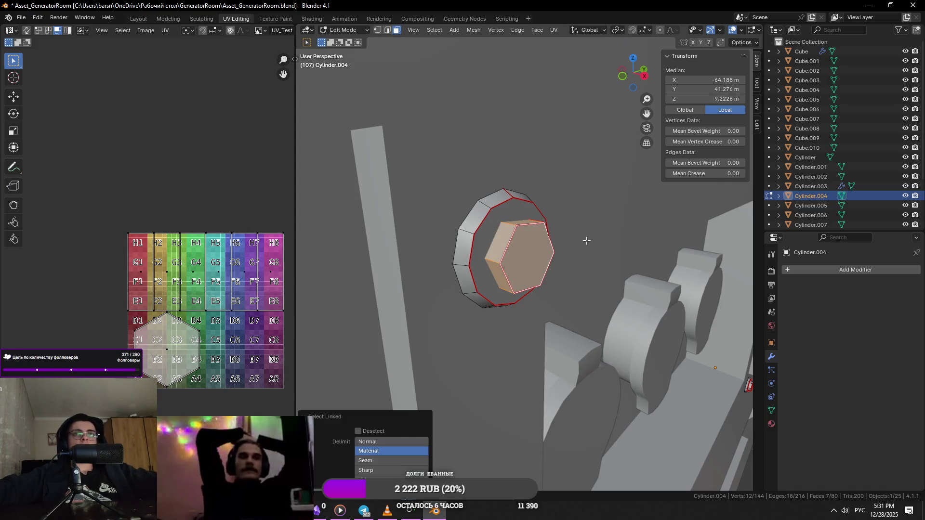
key(r)
key(x)
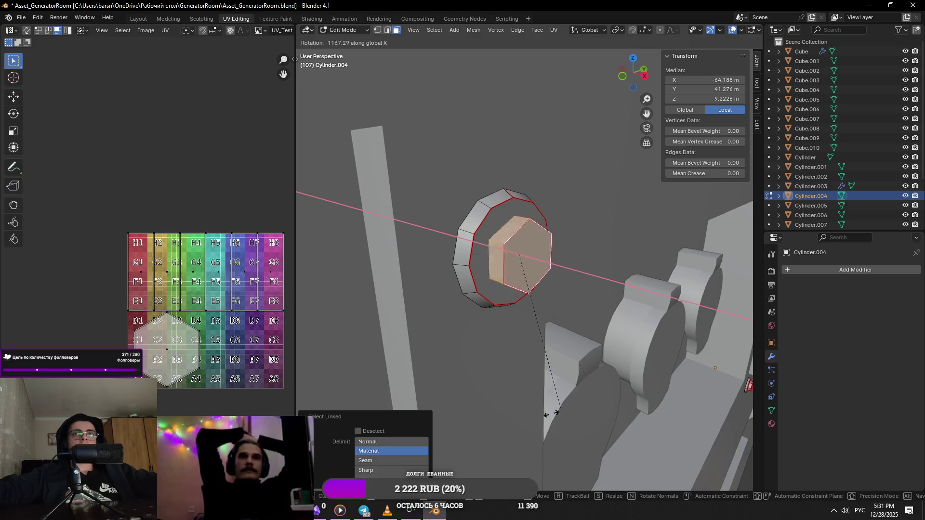
click(359, 307)
middle_drag(359, 308, 614, 187)
mouse_move(565, 282)
middle_down()
mouse_move(650, 260)
mouse_move(528, 407)
mouse_move(520, 387)
mouse_move(607, 249)
middle_up()
key(r)
key(x)
click(682, 258)
- Rotate the next bolt's linked hex head to a new angle about the X axis
click(516, 376)
key(KP_Decimal)
key(ctrl+l)
key(r)
key(x)
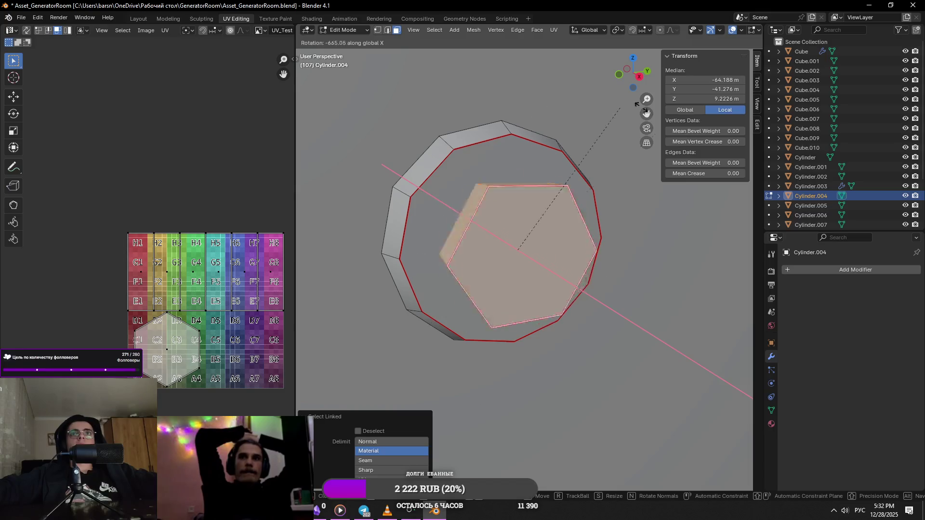
click(411, 212)
scroll(410, 213, down, 5)
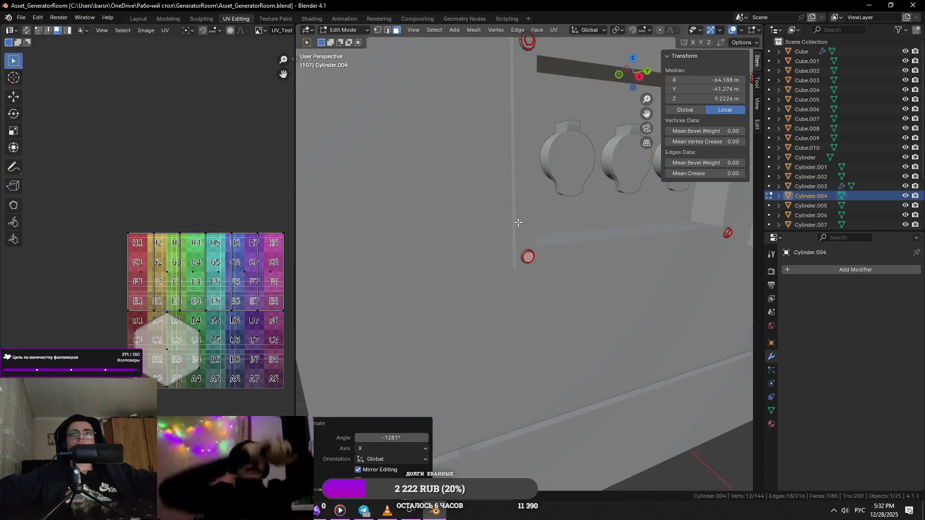
- Rotate a third bolt's hex head on the wall panel about X, refining the angle a second time
middle_drag(411, 212, 592, 263)
key(alt+a)
click(586, 263)
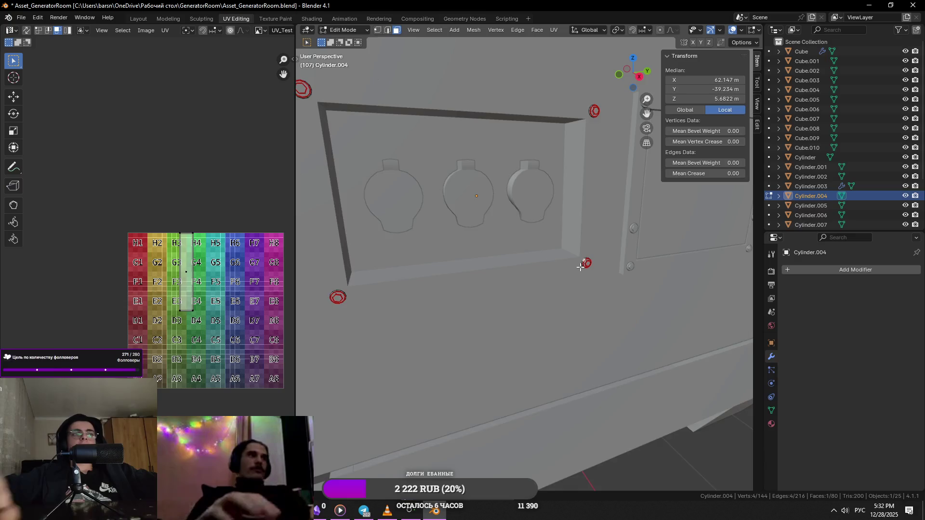
key(KP_Decimal)
scroll(637, 303, down, 4)
key(l)
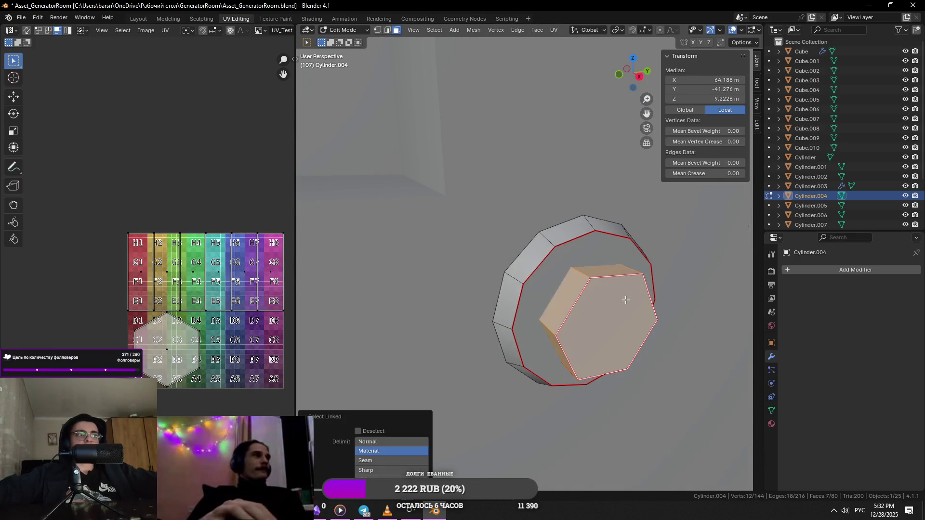
middle_drag(624, 299, 705, 253)
key(r)
key(x)
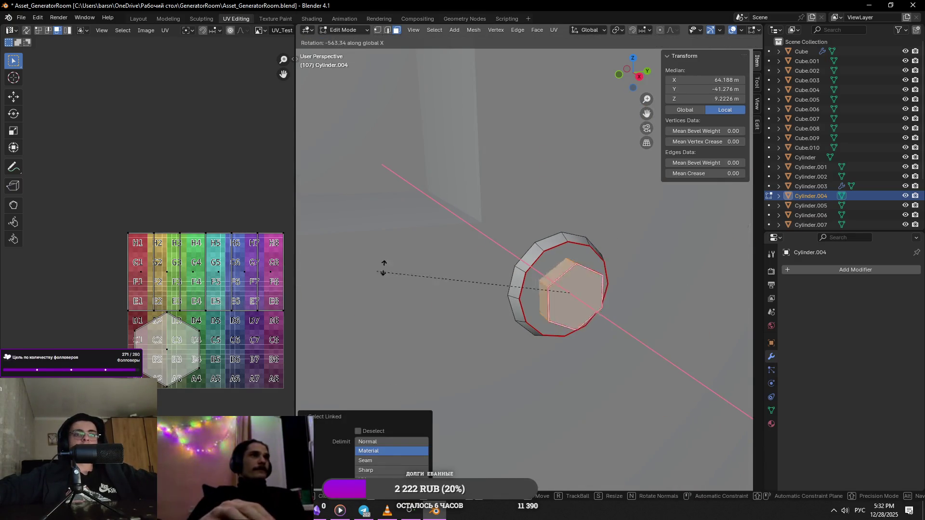
click(676, 337)
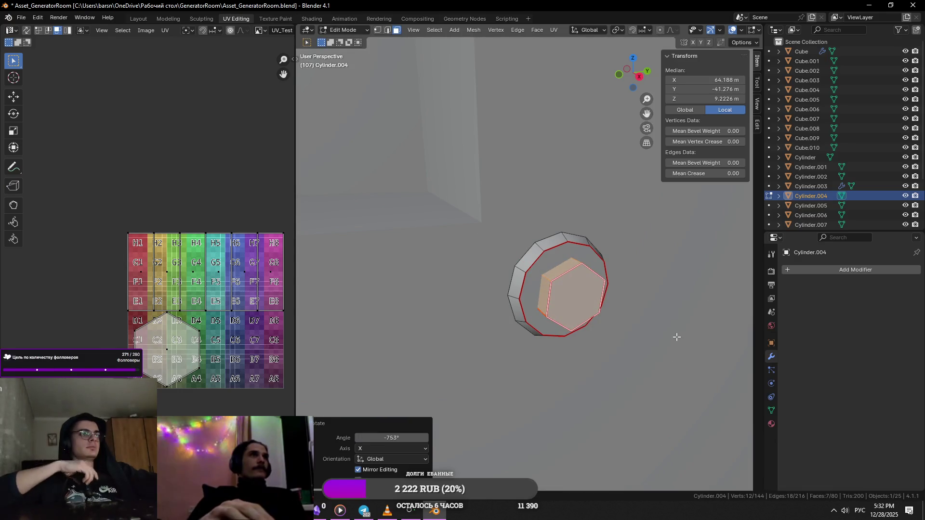
key(x)
key(Escape)
key(r)
key(x)
click(629, 253)
scroll(578, 154, down, 3)
scroll(578, 154, down, 3)
scroll(549, 131, down, 2)
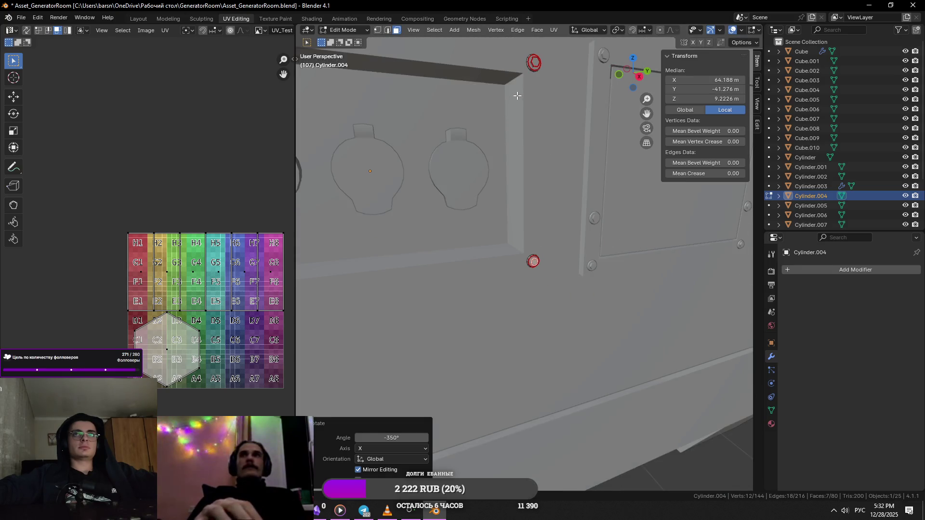
- Rotate the fourth bolt's linked hex head about the X axis
shift+middle_drag(504, 110, 494, 161)
key(alt+a)
click(492, 159)
key(KP_Decimal)
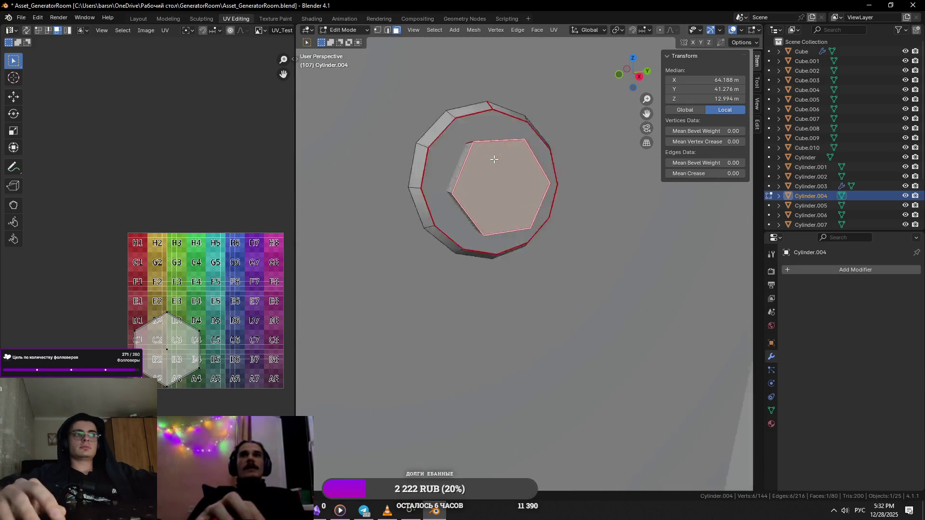
scroll(589, 193, down, 4)
key(ctrl+l)
key(r)
key(x)
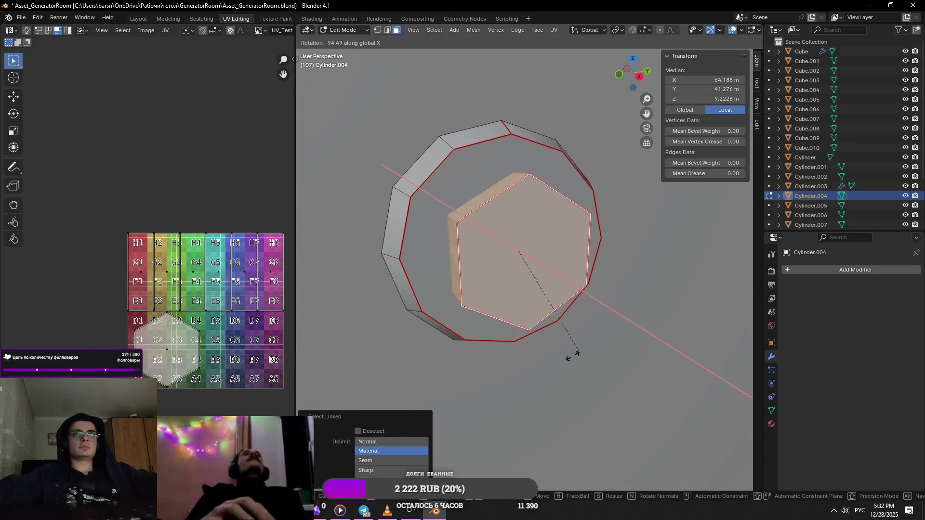
click(482, 328)
scroll(587, 235, down, 5)
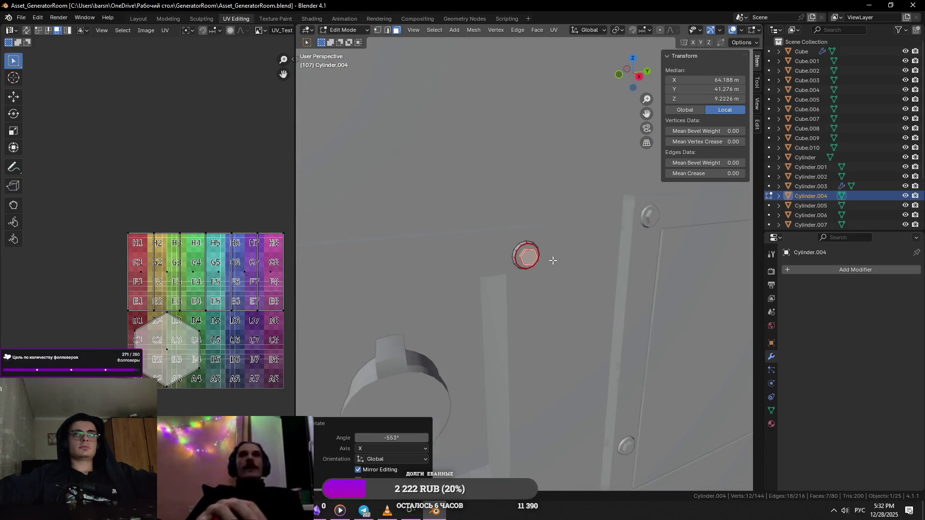
- Select the mirrored bolt object Cylinder.003, return to object mode and frame it
key(alt+a)
click(591, 237)
key(1)
key(3)
key(1)
drag(740, 374, 714, 334)
key(Tab)
key(KP_Decimal)
scroll(562, 294, down, 3)
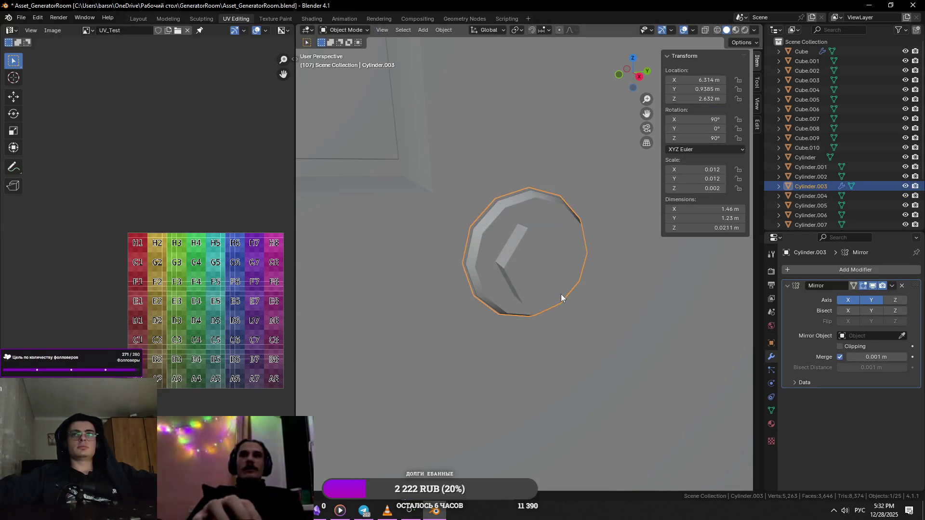
- Apply the Mirror modifier on Cylinder.003 and rotate its first hex head about the X axis
key(ctrl+a)
key(Tab)
click(526, 270)
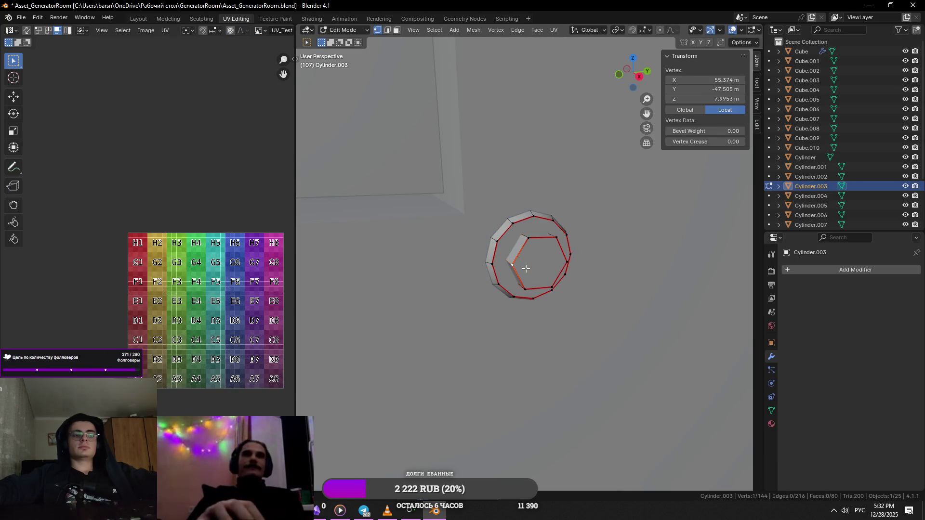
key(ctrl+l)
key(r)
key(x)
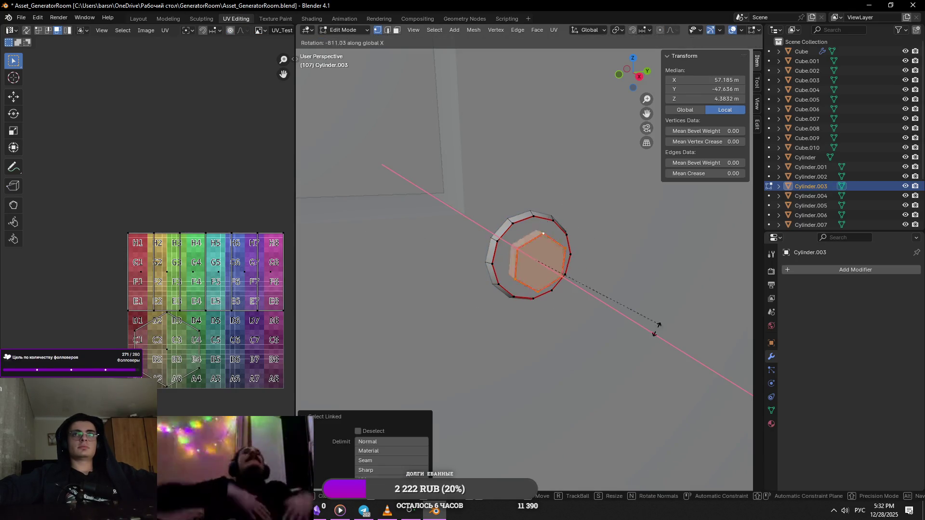
click(666, 314)
scroll(374, 283, up, 5)
- Rotate the other Cylinder.003 bolt's linked hex head about the X axis
middle_drag(397, 265, 406, 272)
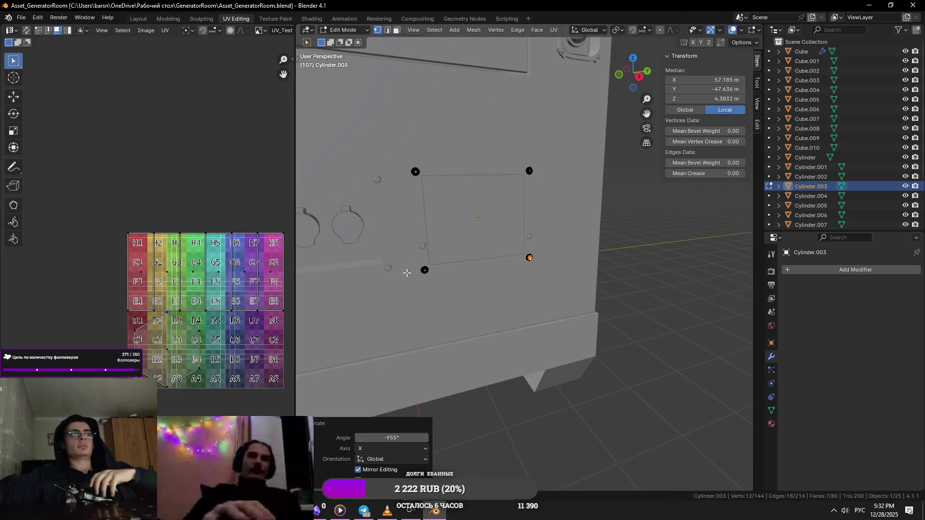
click(405, 272)
key(KP_Decimal)
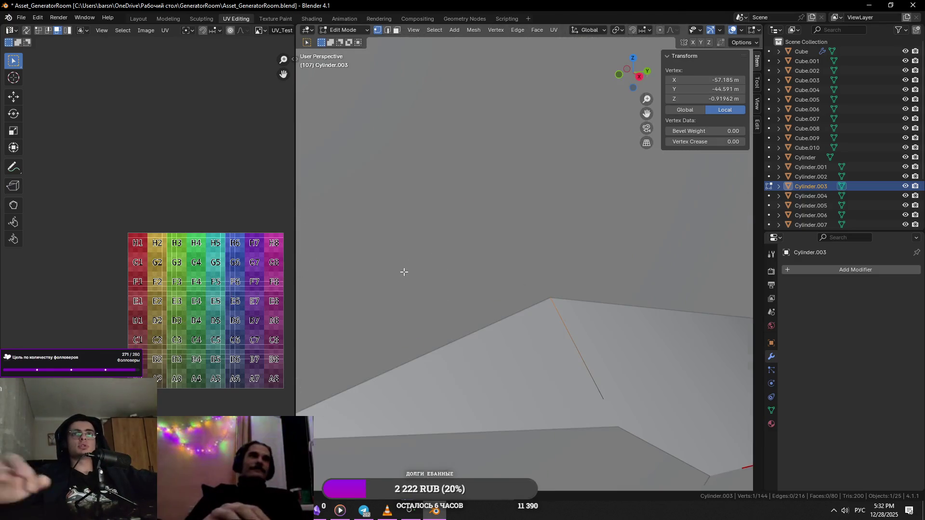
scroll(404, 272, down, 5)
click(535, 355)
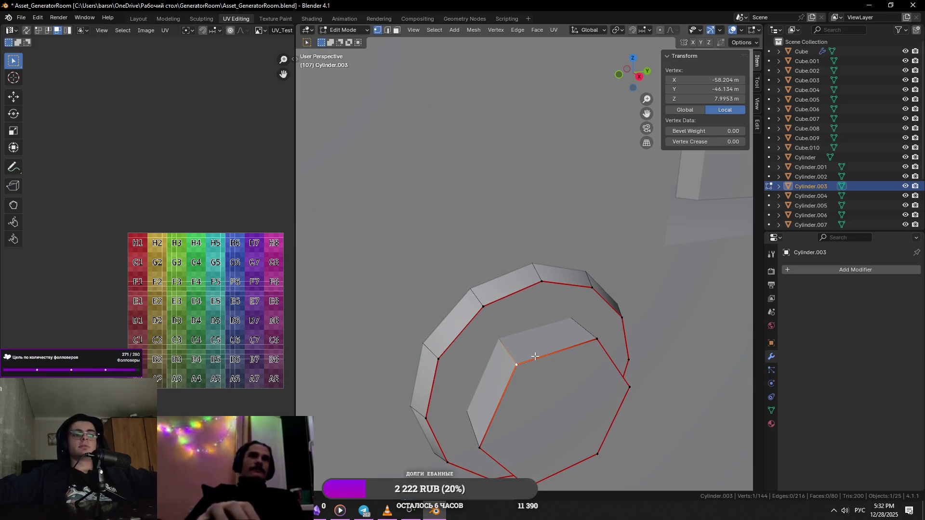
key(l)
mouse_move(534, 355)
middle_down()
mouse_move(588, 306)
mouse_move(533, 307)
mouse_move(550, 310)
middle_up()
key(r)
key(x)
click(589, 275)
- Switch to the Cylinder.005 bolt and enter Edit Mode with a cleared selection
key(Tab)
click(533, 307)
key(Tab)
key(Tab)
key(Tab)
key(alt+a)
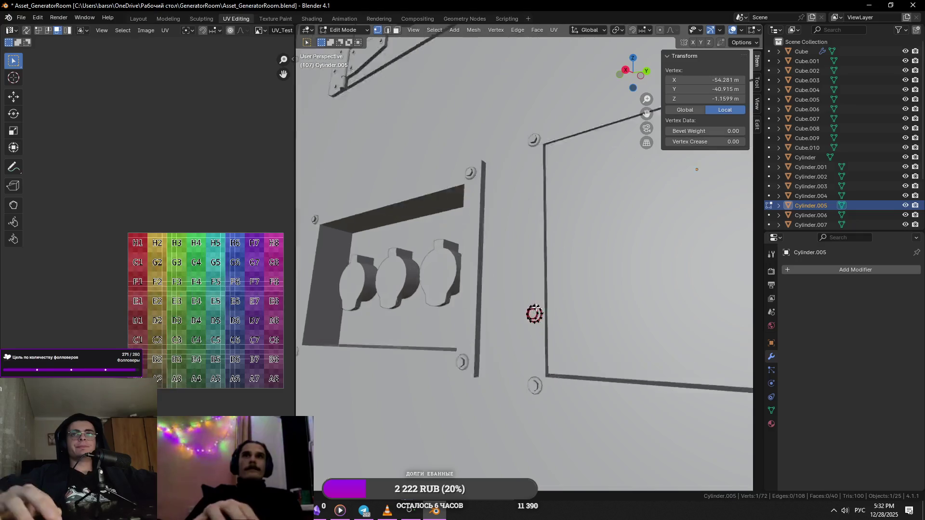
scroll(536, 313, up, 10)
scroll(462, 292, down, 2)
- Rotate Cylinder.005's linked hex head to a new angle about the X axis
click(414, 282)
key(l)
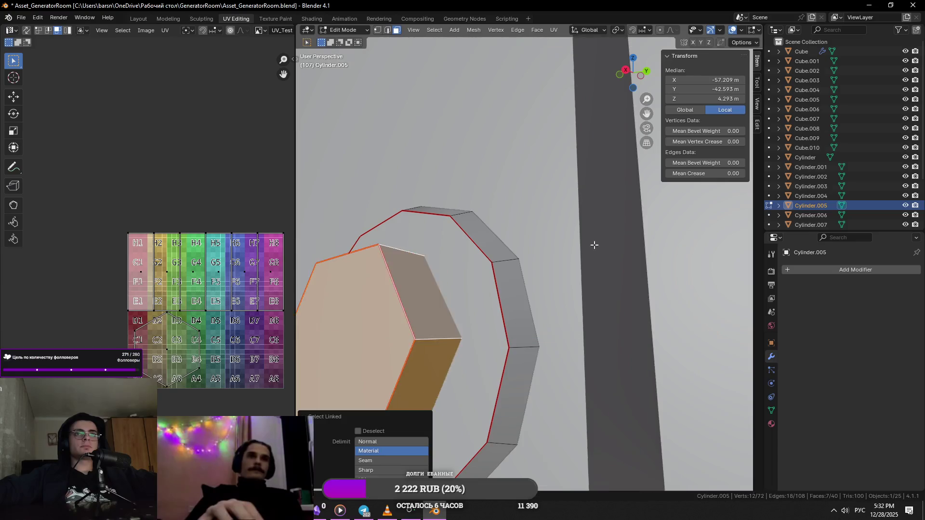
scroll(613, 242, down, 2)
key(r)
key(x)
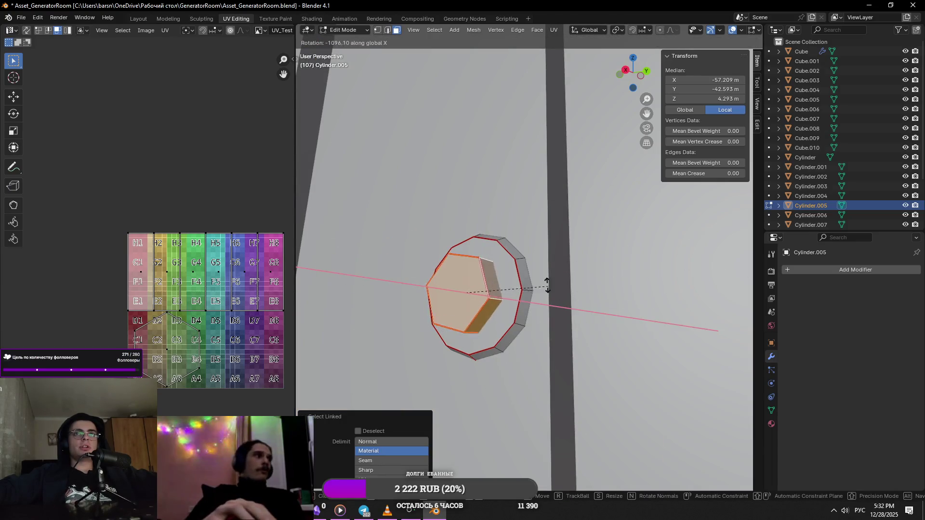
click(551, 273)
scroll(551, 273, down, 4)
- Adjust a hex head vertex in X-ray orthographic side view
middle_drag(434, 294, 764, 302)
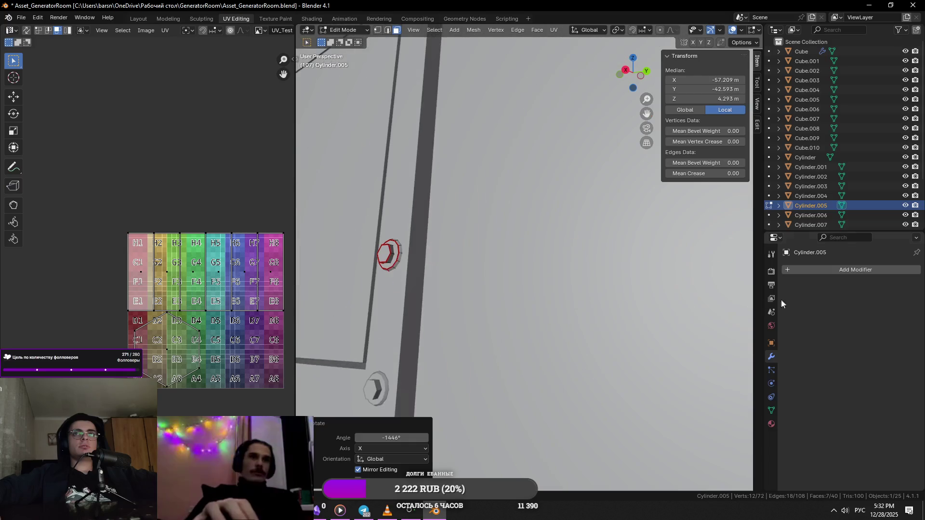
click(388, 254)
key(KP_Decimal)
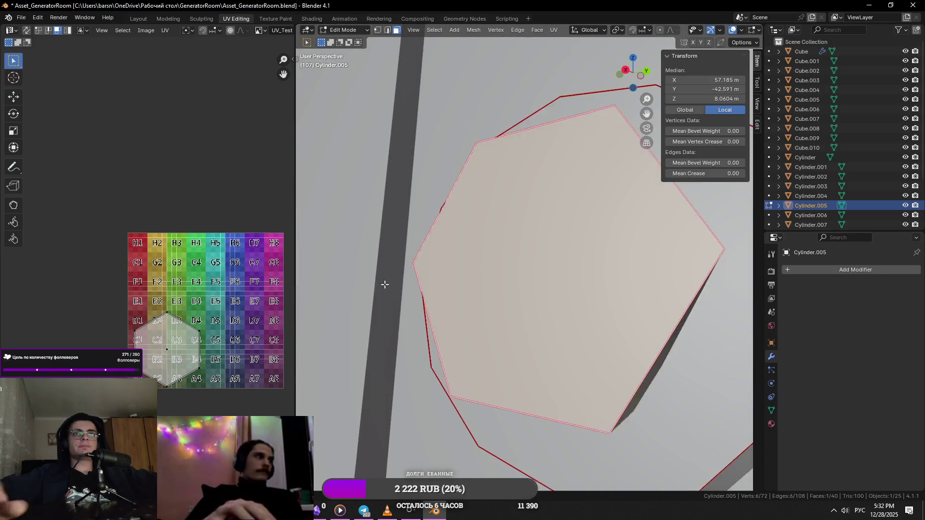
scroll(526, 240, down, 4)
key(ctrl+l)
mouse_move(658, 226)
middle_down()
mouse_move(367, 238)
mouse_move(688, 248)
mouse_move(682, 241)
mouse_move(613, 294)
mouse_move(620, 289)
mouse_move(599, 271)
mouse_move(604, 254)
mouse_move(581, 315)
mouse_move(587, 255)
mouse_move(602, 267)
mouse_move(511, 227)
mouse_move(532, 222)
mouse_move(471, 248)
mouse_move(563, 232)
mouse_move(507, 250)
middle_up()
key(alt+z)
key(1)
click(613, 253)
key(KP_3)
click(626, 309)
key(alt+z)
- Delete the inner hexagon faces of the bolt
click(557, 250)
key(Tab)
key(Tab)
click(531, 222)
key(alt+z)
key(l)
key(x)
click(564, 232)
- Select the whole bolt mesh and return to object mode
click(508, 250)
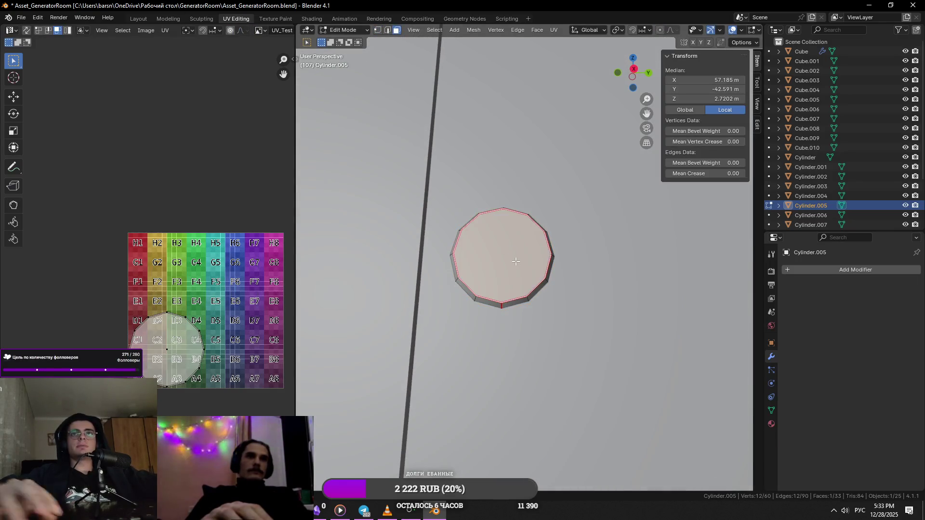
scroll(509, 250, up, 5)
scroll(508, 251, down, 7)
click(634, 254)
key(1)
key(a)
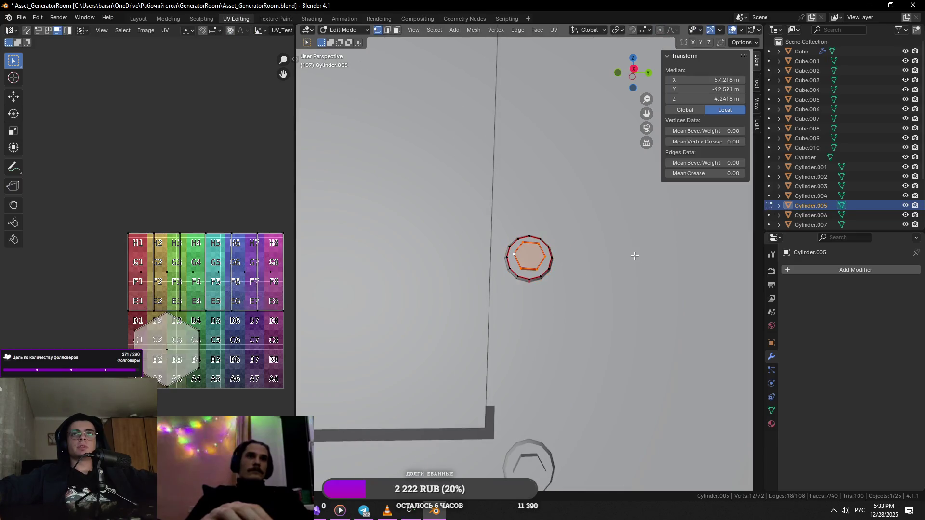
scroll(635, 255, down, 4)
key(Tab)
scroll(528, 237, down, 3)
mouse_move(528, 238)
middle_down()
mouse_move(536, 296)
mouse_move(584, 279)
middle_up()
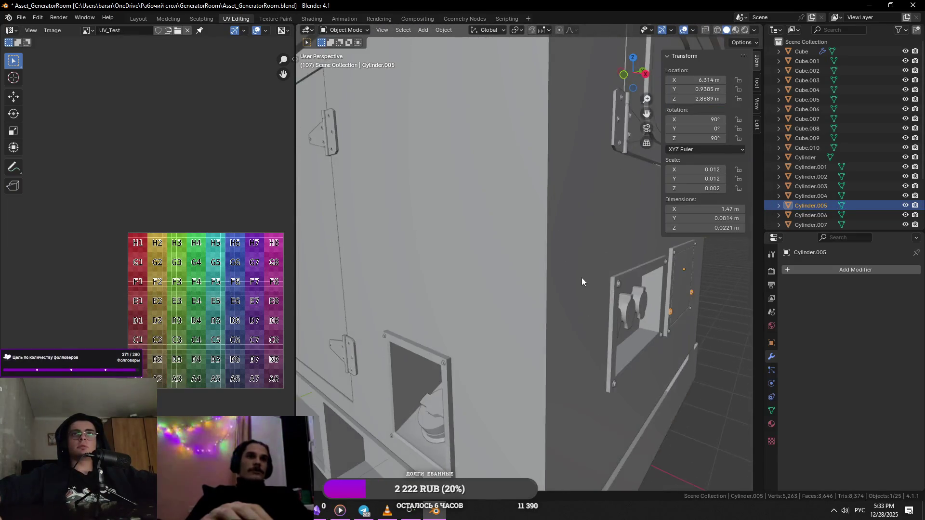
- Walk through the wall to the hinge cylinder and enter Edit Mode on it
key(shift+grave)
key(w)
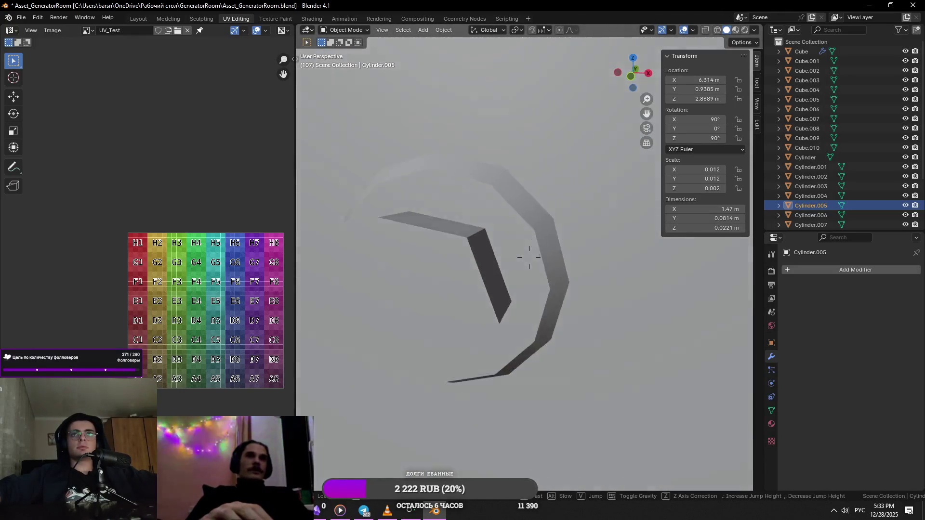
click(529, 254)
click(582, 281)
key(Tab)
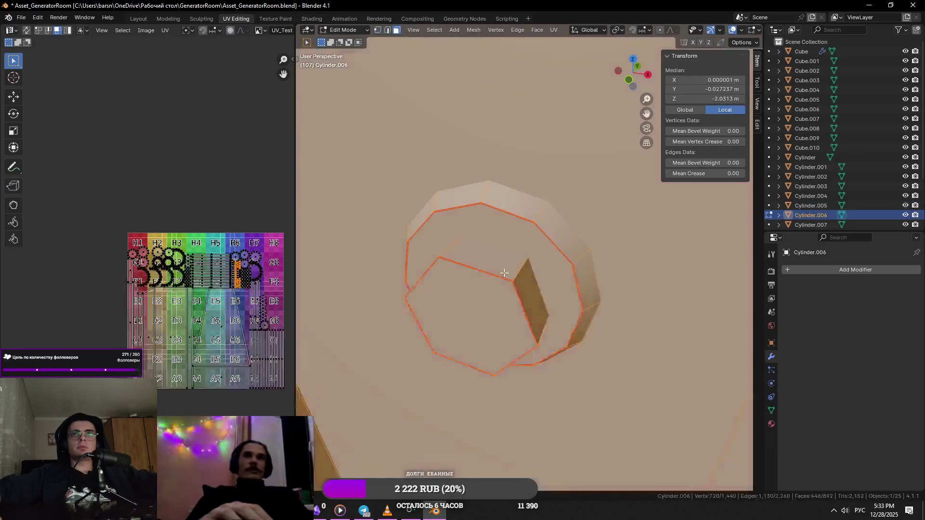
- Select the connected cylinder mesh and orbit to inspect the cylinder, ring and hinge
click(516, 279)
scroll(516, 280, down, 3)
key(l)
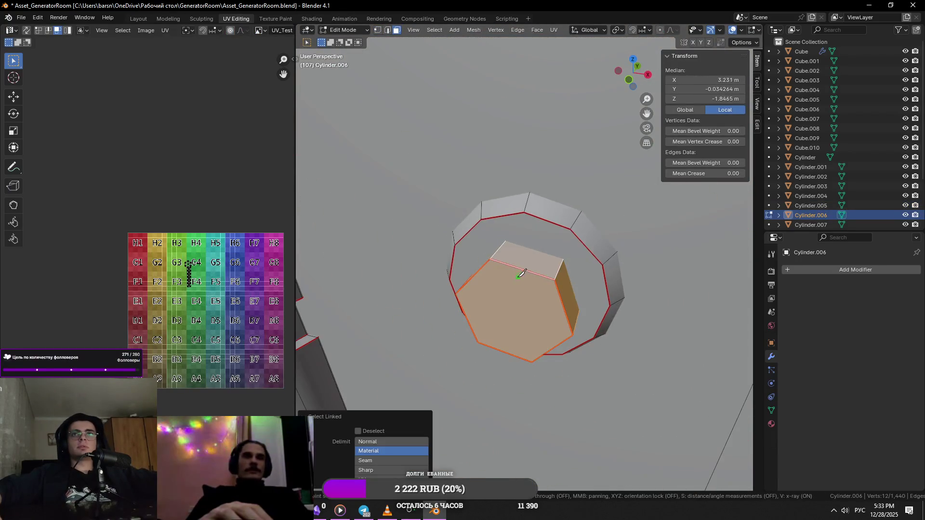
middle_drag(516, 280, 630, 309)
scroll(630, 309, up, 3)
key(KP_Decimal)
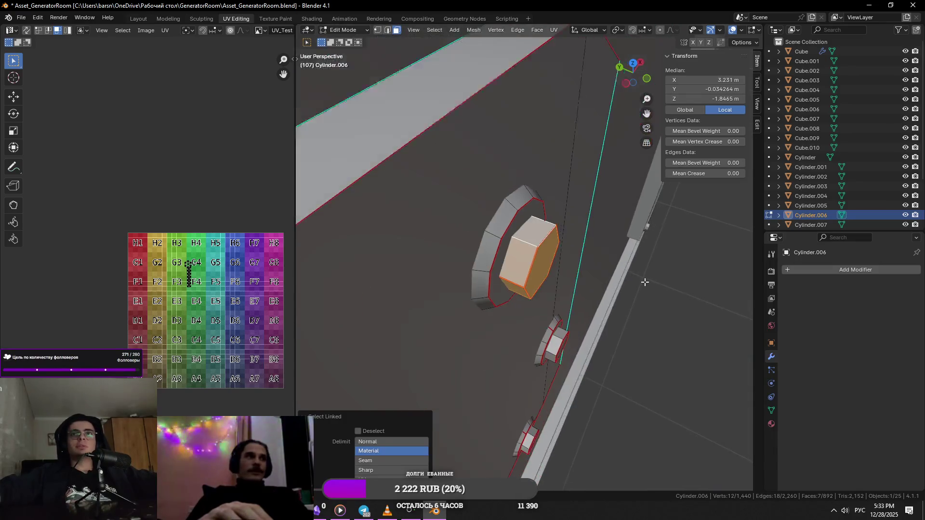
mouse_move(644, 279)
middle_down()
mouse_move(514, 293)
mouse_move(518, 265)
middle_up()
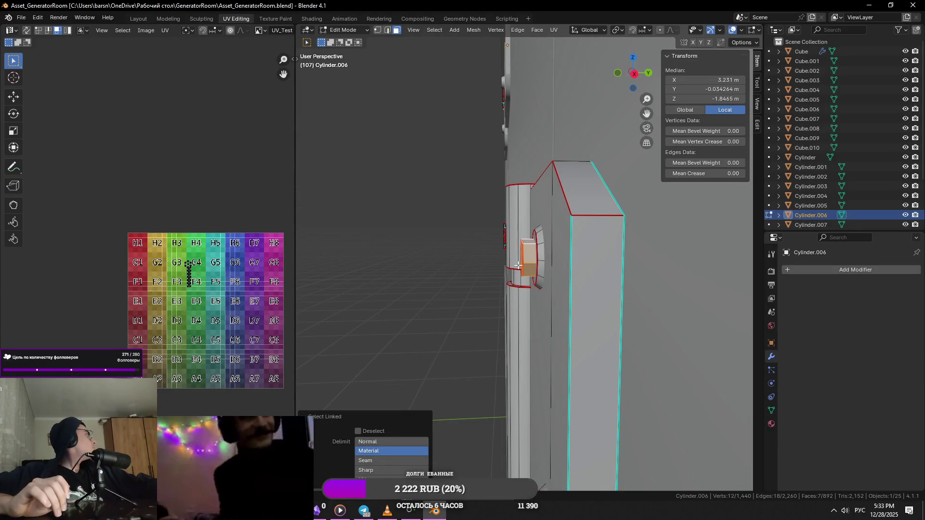
mouse_move(518, 265)
middle_down()
mouse_move(623, 193)
mouse_move(579, 248)
middle_up()
key(KP_Decimal)
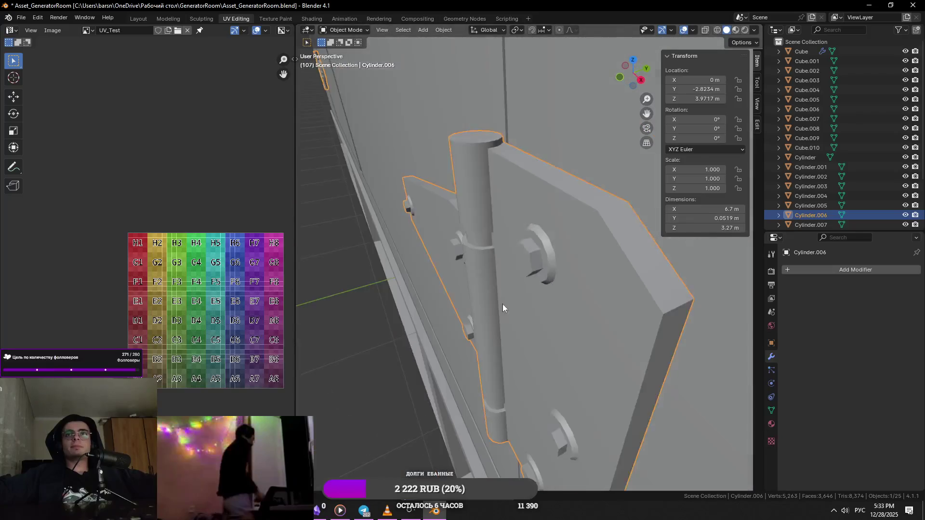
middle_drag(580, 248, 534, 260)
scroll(528, 253, up, 5)
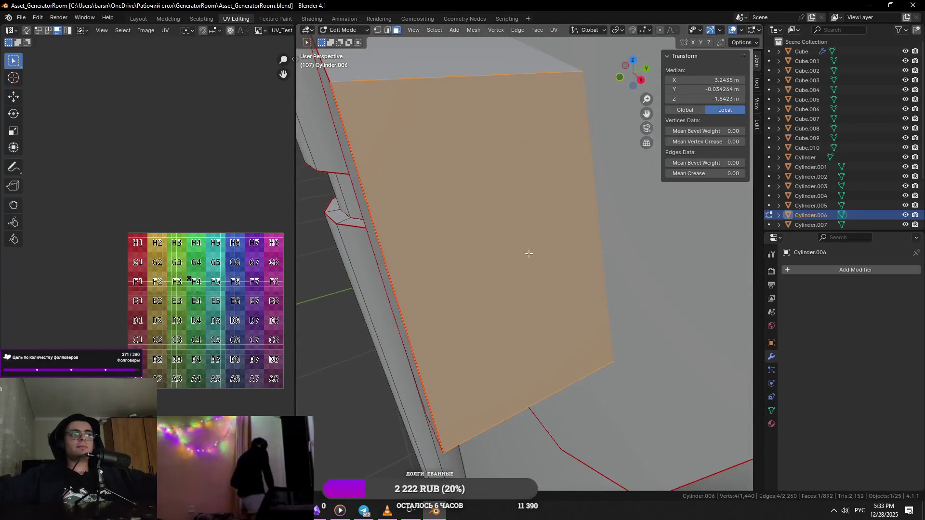
scroll(529, 253, down, 4)
scroll(529, 253, down, 2)
scroll(540, 250, down, 3)
- Leave mesh editing and save the generator file
key(Tab)
scroll(540, 249, down, 3)
key(Tab)
key(Tab)
key(ctrl+s)
- Fly past the cabinet and knob, then enter Edit Mode on Cylinder.006
key(shift+grave)
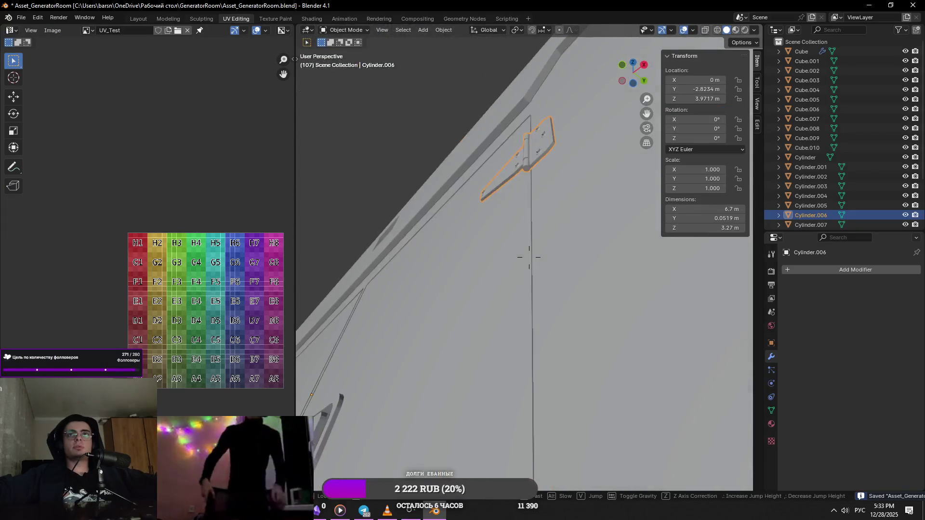
key(s)
key(w)
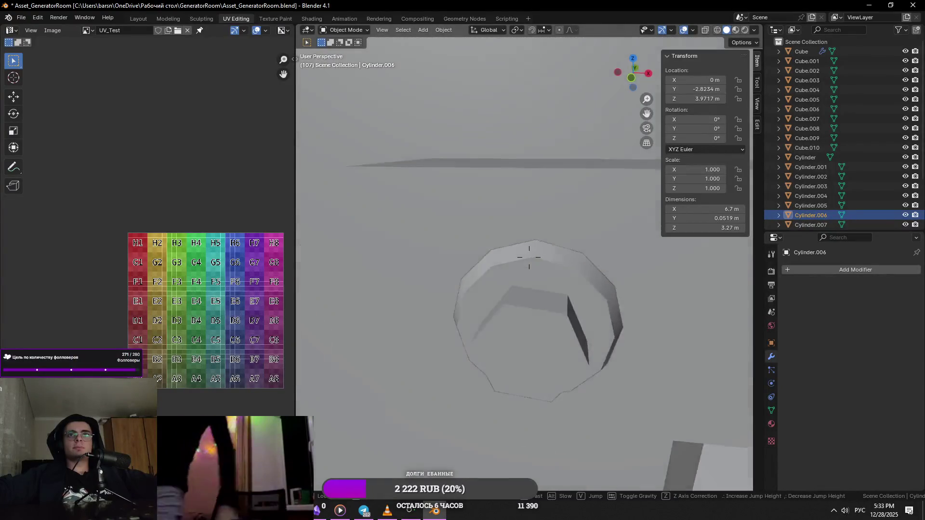
key(w)
key(w)
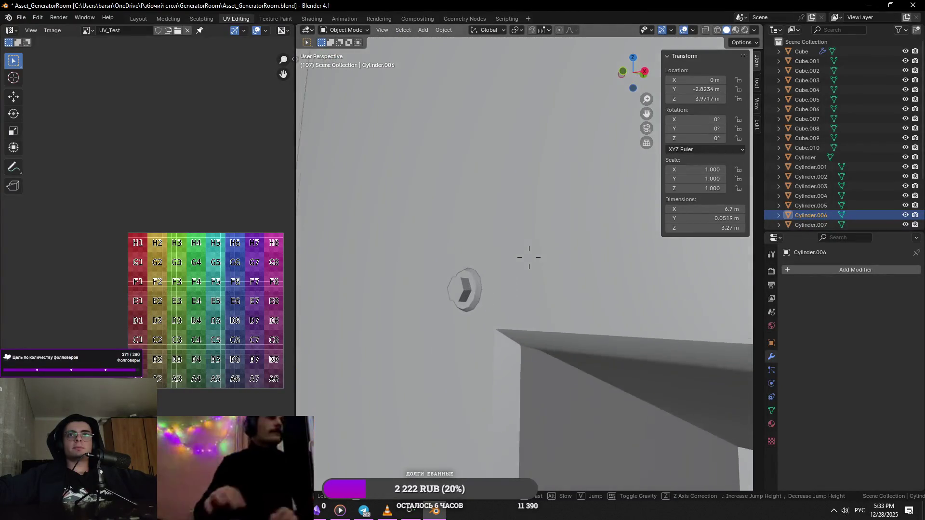
key(w)
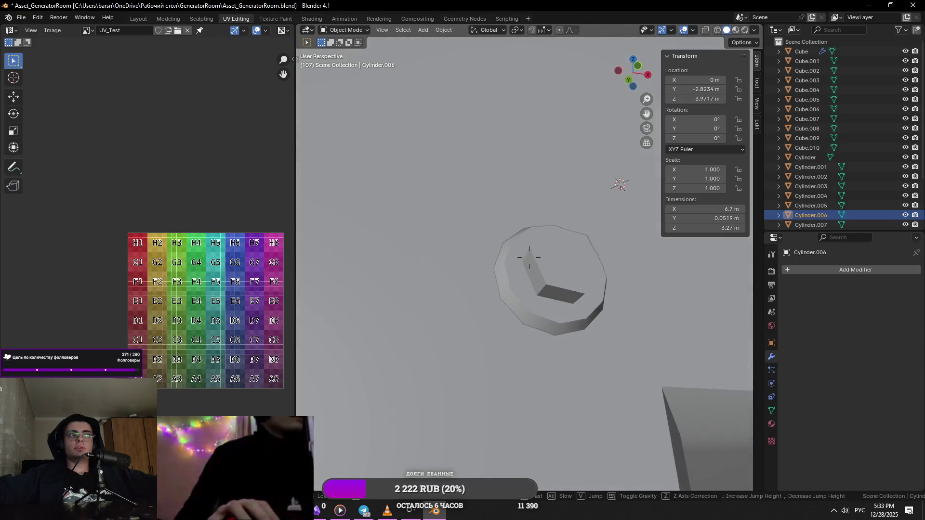
key(w)
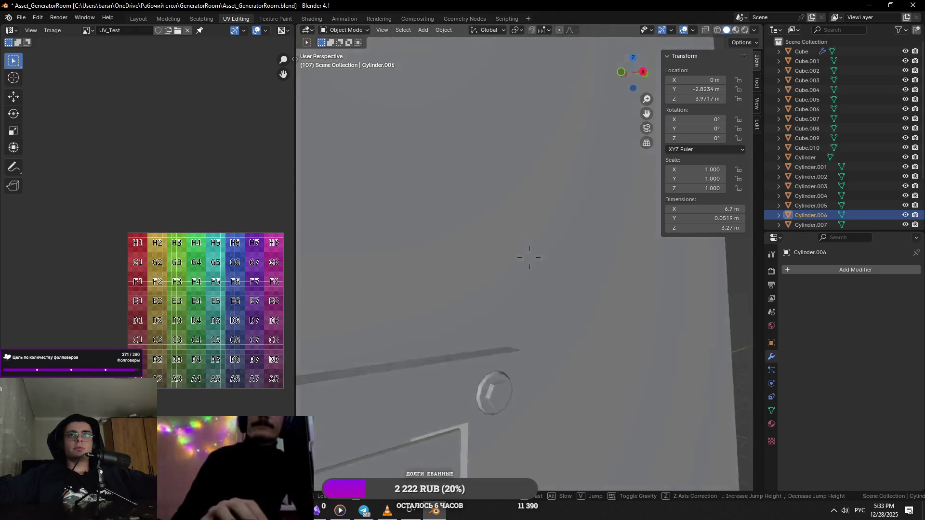
click(529, 256)
key(Tab)
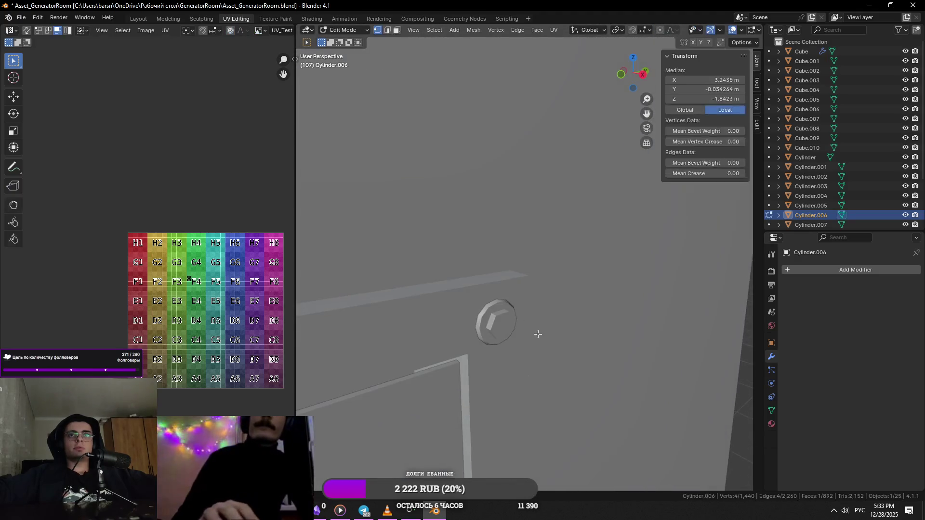
- Inspect the bolts on the lower cabinet panel, then select the bolted panel Cylinder.003
click(523, 274)
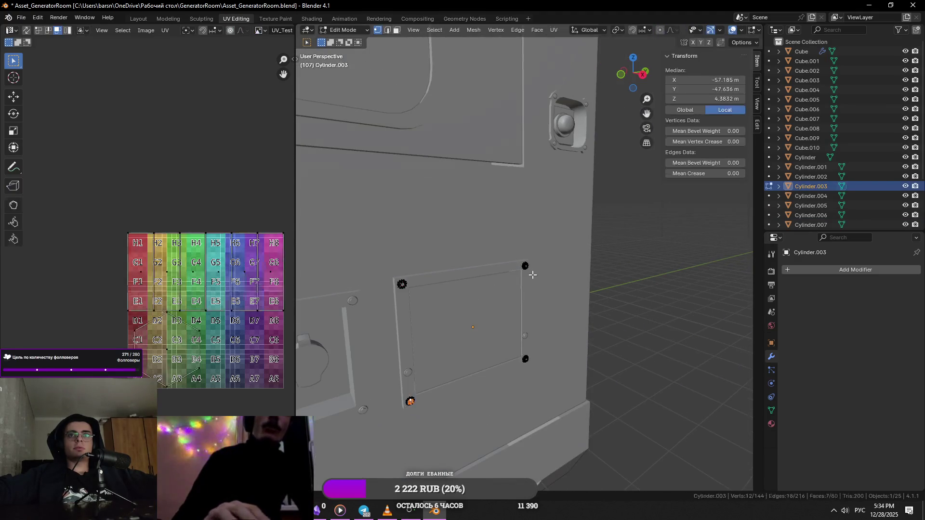
key(KP_Decimal)
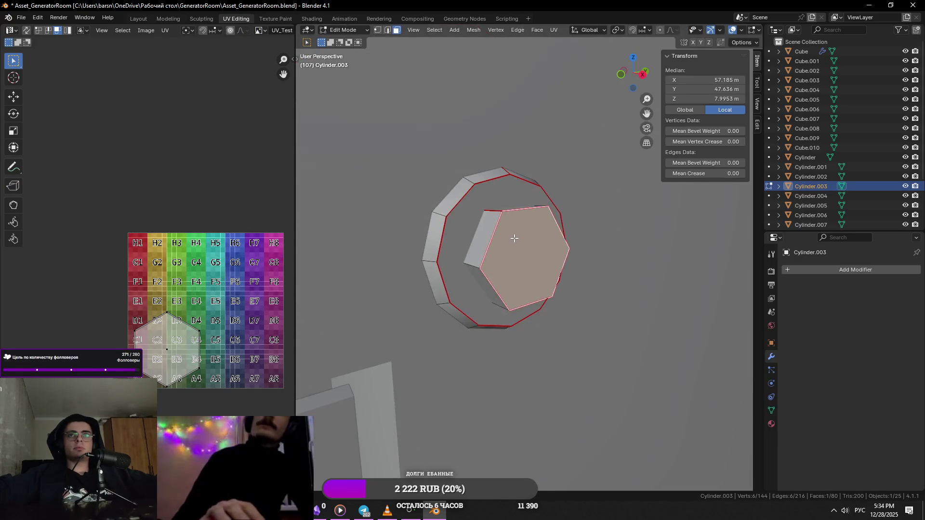
key(l)
scroll(507, 235, down, 2)
middle_drag(506, 235, 551, 202)
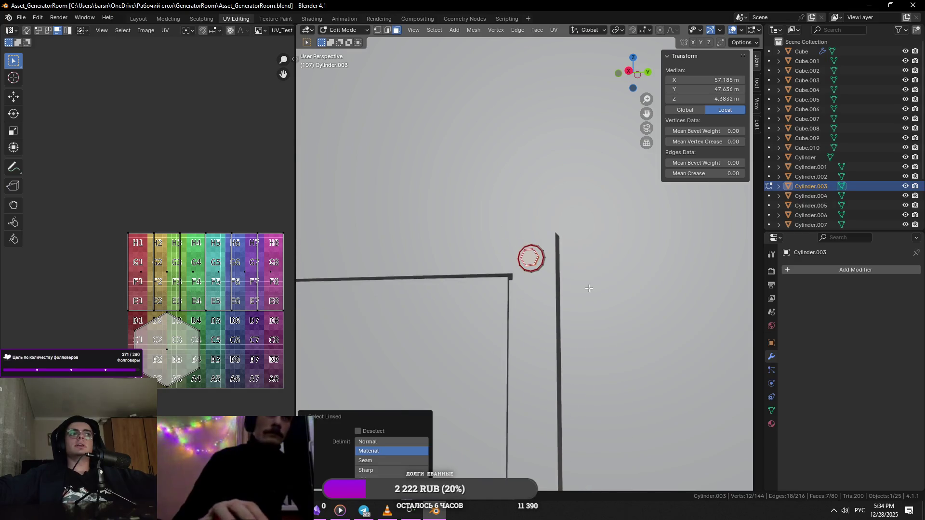
scroll(590, 289, up, 5)
scroll(513, 310, down, 3)
scroll(512, 310, down, 2)
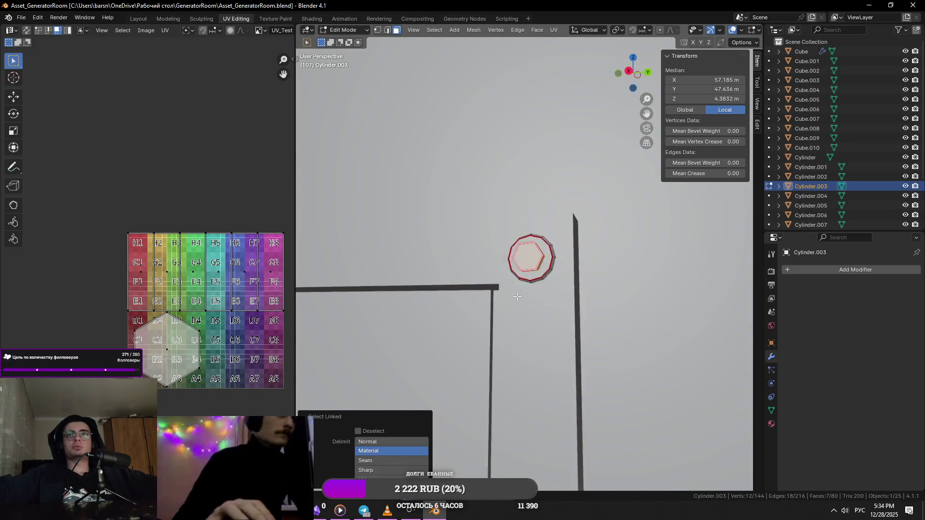
key(Tab)
scroll(508, 263, down, 2)
scroll(508, 263, down, 3)
scroll(643, 254, down, 3)
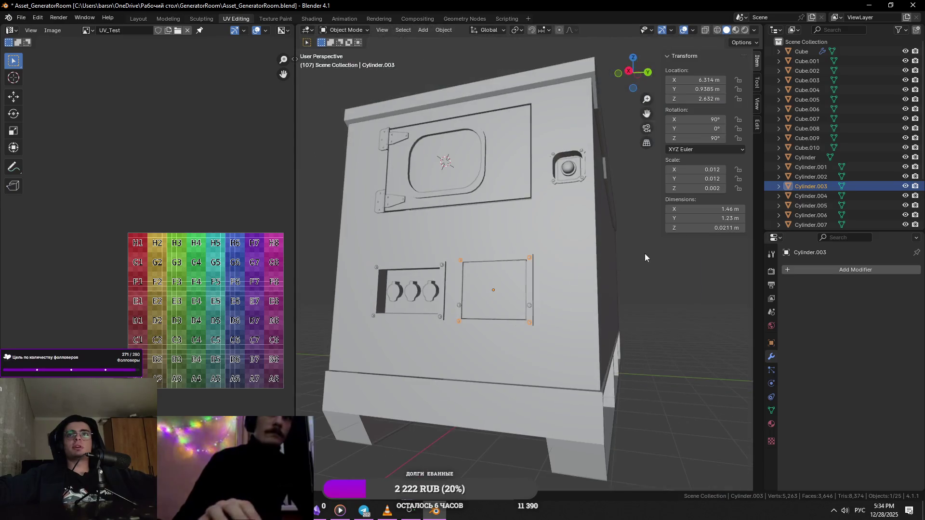
click(645, 254)
scroll(603, 272, up, 4)
click(534, 257)
scroll(654, 273, down, 3)
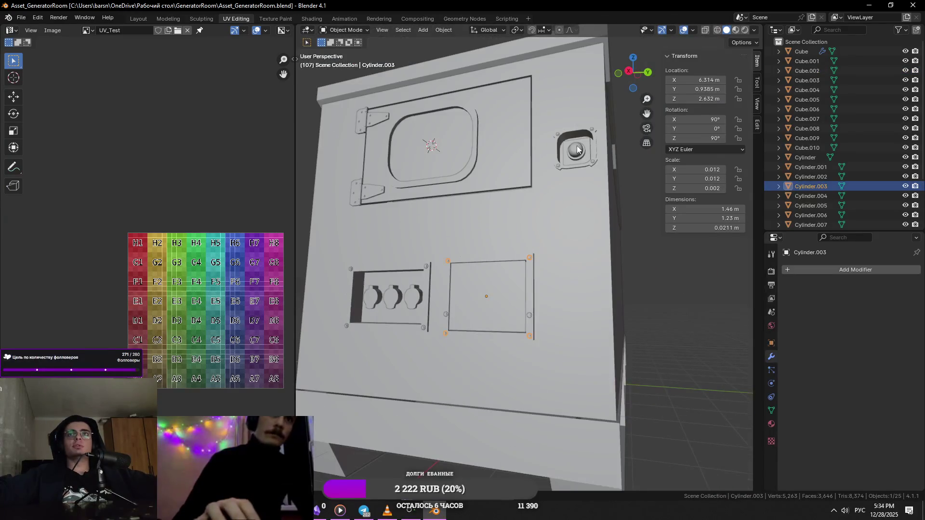
- Edit Cylinder.009 and trial-rotate individual linked bolt heads around X, cancelling each attempt
click(557, 132)
key(Tab)
scroll(557, 132, up, 1)
scroll(513, 161, up, 5)
click(557, 341)
scroll(593, 298, down, 2)
key(l)
middle_drag(593, 299, 660, 230)
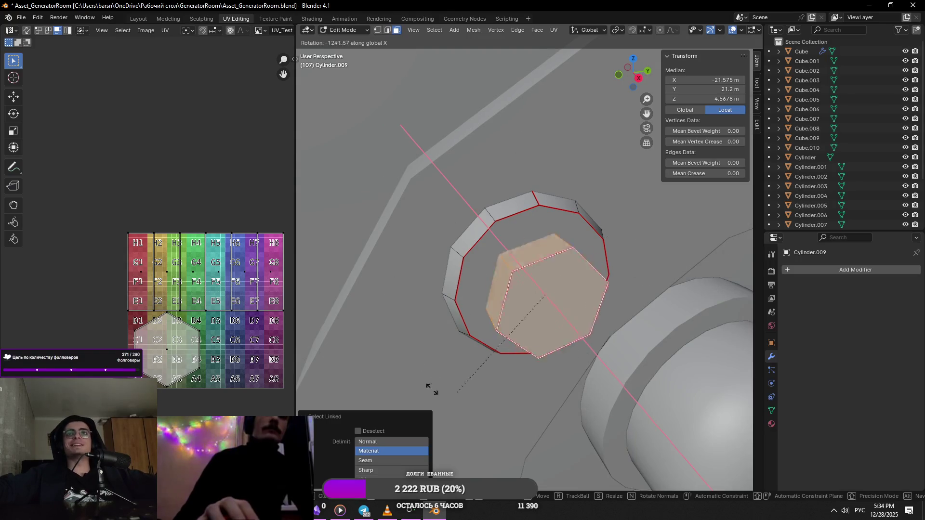
key(Escape)
scroll(665, 265, down, 3)
scroll(627, 262, down, 3)
key(alt+a)
key(l)
key(KP_Decimal)
click(584, 216)
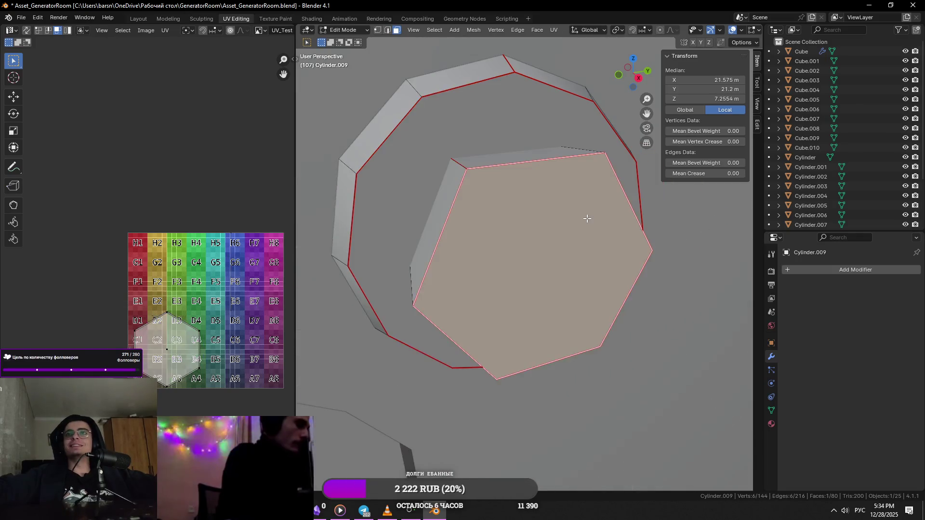
key(l)
scroll(617, 183, down, 3)
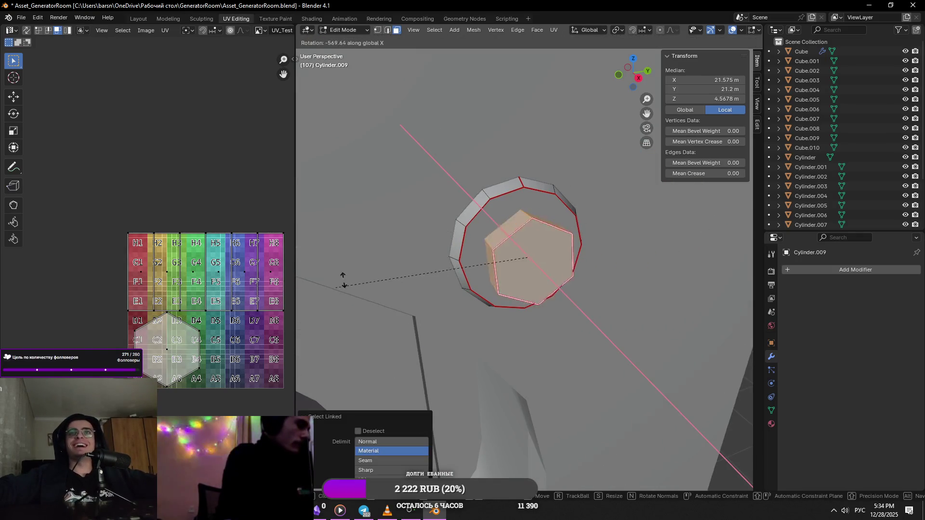
key(Escape)
scroll(620, 289, down, 3)
scroll(527, 114, down, 3)
key(alt+a)
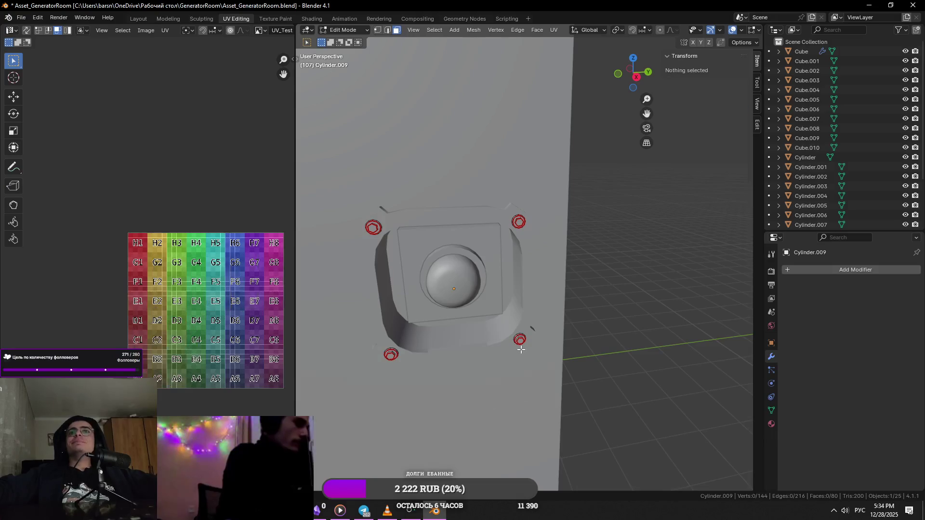
- Rotate a linked bolt head around the global X axis, confirm it, and return to object mode
click(520, 339)
key(KP_Decimal)
key(l)
scroll(533, 222, down, 3)
key(r)
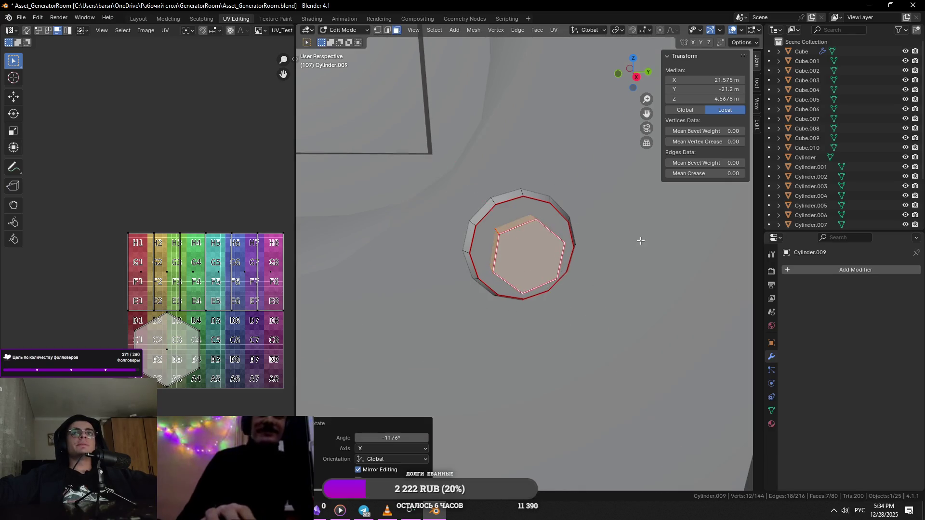
scroll(641, 241, down, 5)
middle_drag(640, 240, 468, 278)
key(alt+a)
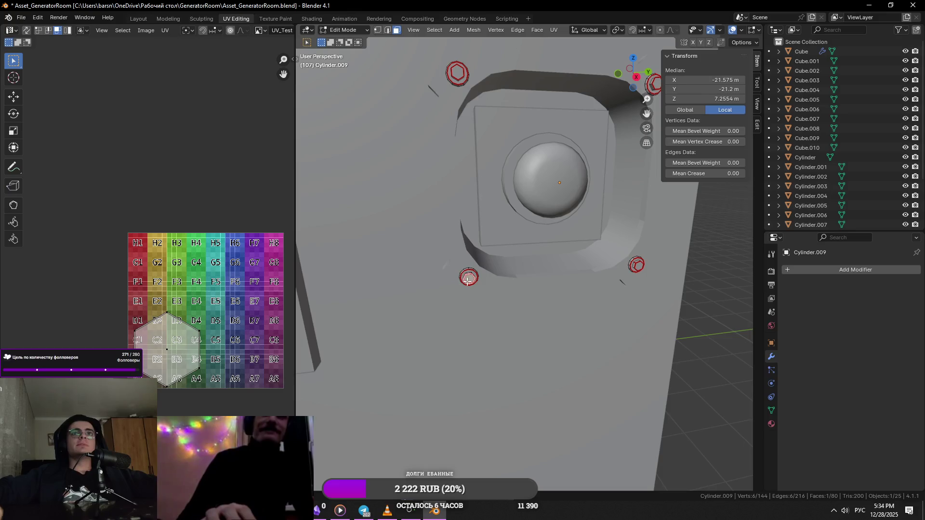
key(KP_Decimal)
key(ctrl+l)
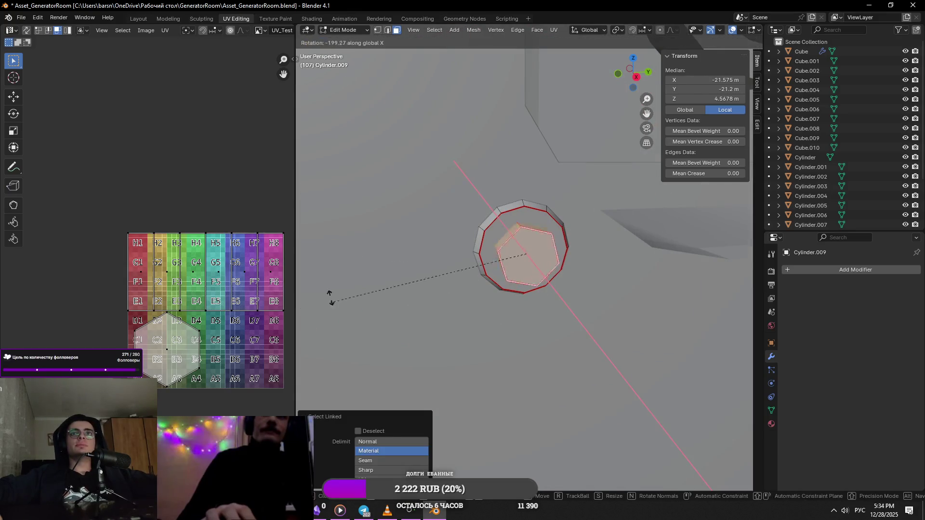
click(723, 321)
scroll(615, 310, down, 4)
middle_drag(616, 309, 481, 349)
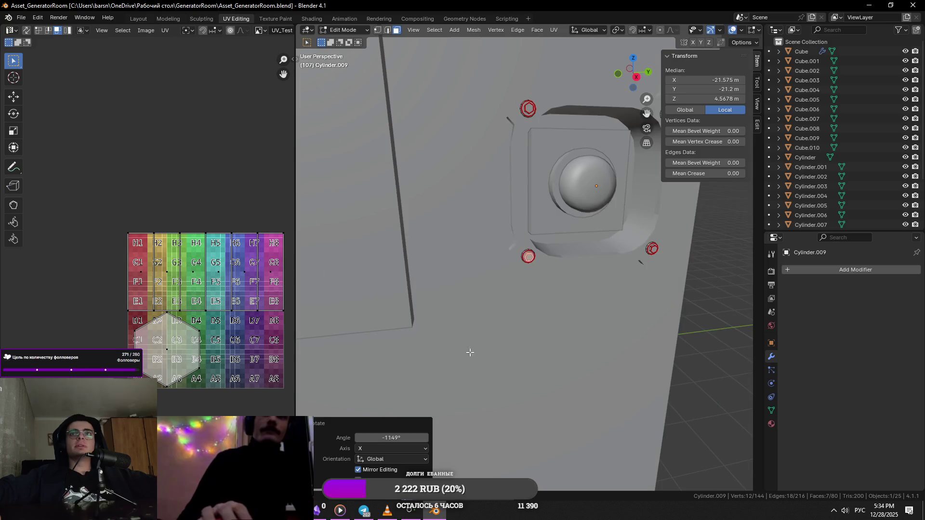
shift+middle_drag(571, 190, 536, 259)
key(Tab)
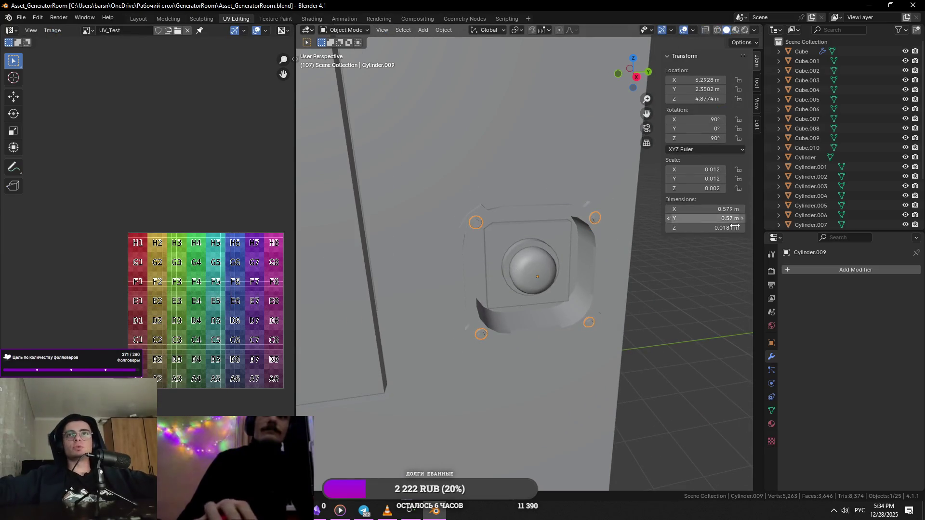
scroll(661, 291, down, 3)
- Apply an edge context-menu option to selected frame edges of Cube.002 and review the box from the front
mouse_move(635, 283)
middle_down()
mouse_move(593, 276)
mouse_move(616, 266)
mouse_move(622, 279)
mouse_move(572, 277)
middle_up()
scroll(599, 278, up, 3)
key(Tab)
scroll(615, 285, up, 3)
key(Tab)
scroll(615, 284, down, 3)
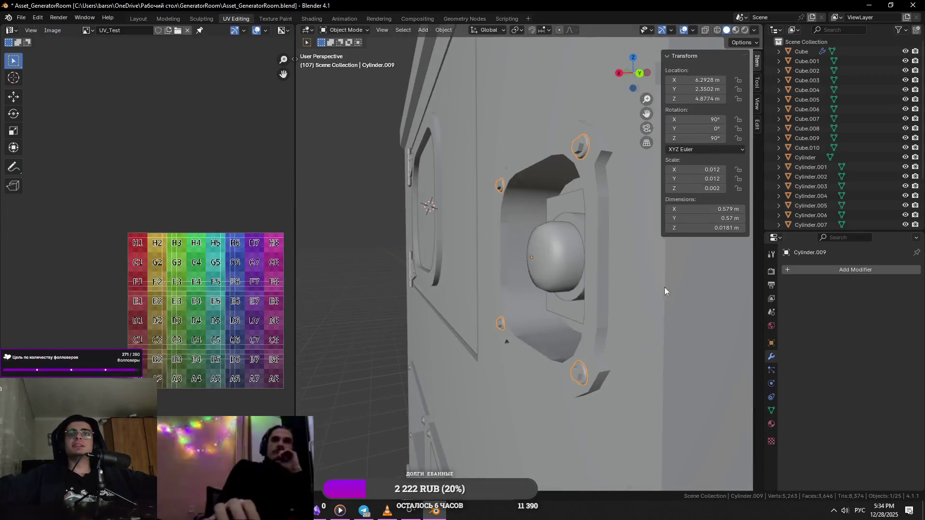
scroll(516, 240, down, 3)
scroll(542, 237, up, 3)
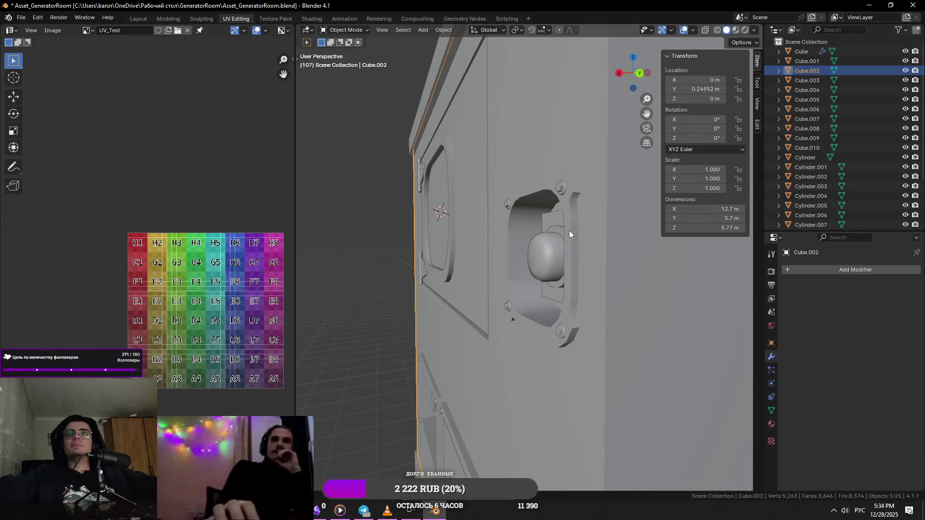
scroll(568, 231, up, 2)
scroll(580, 231, up, 2)
key(Tab)
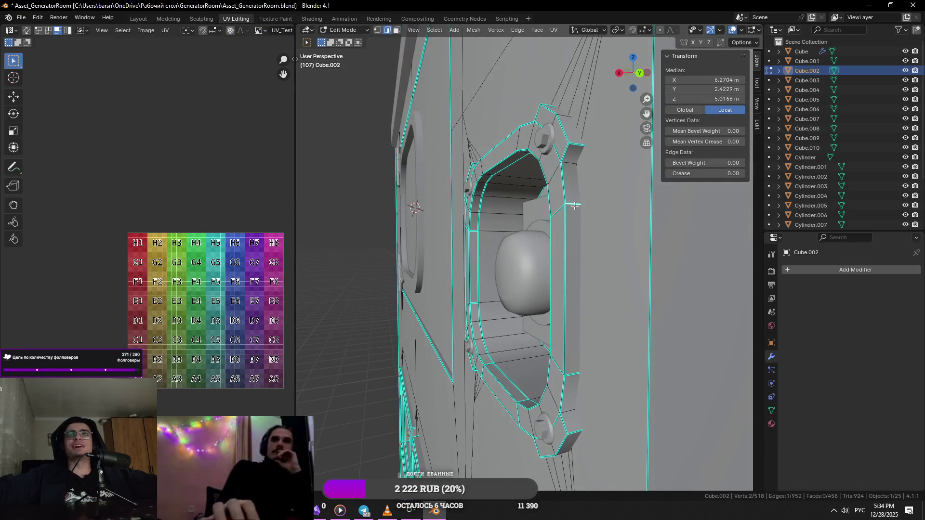
shift+click(574, 207)
right_click(575, 206)
click(536, 399)
key(Tab)
key(Tab)
key(Tab)
key(Tab)
middle_drag(576, 275, 576, 273)
key(Tab)
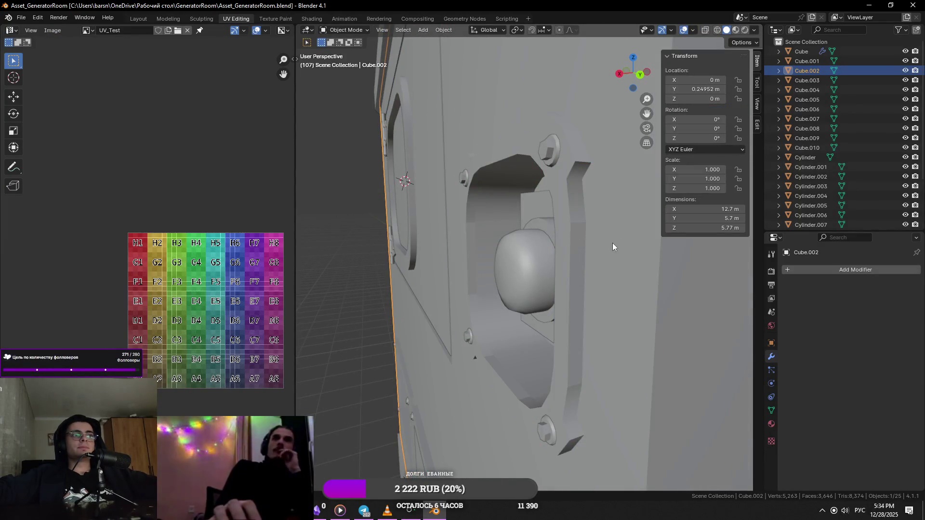
scroll(613, 243, down, 5)
mouse_move(613, 245)
middle_down()
mouse_move(721, 268)
mouse_move(513, 263)
middle_up()
scroll(557, 262, down, 2)
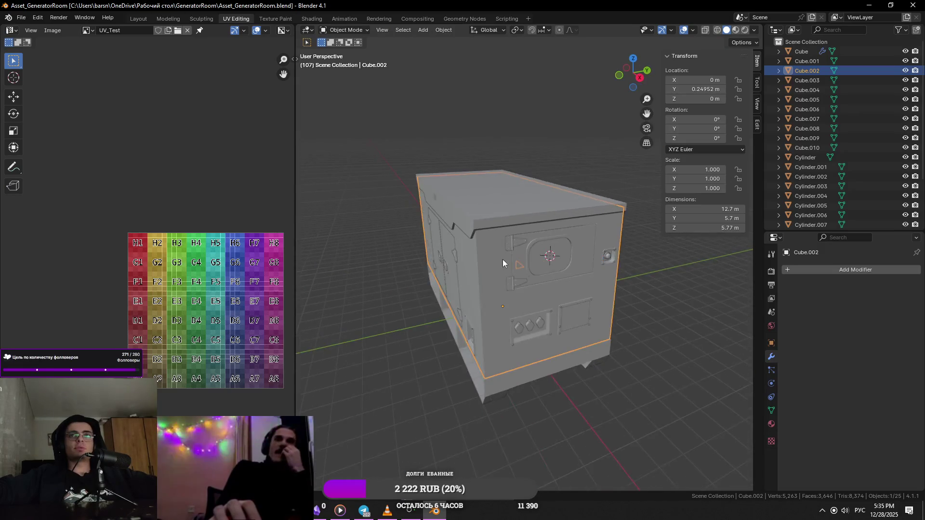
scroll(693, 276, up, 5)
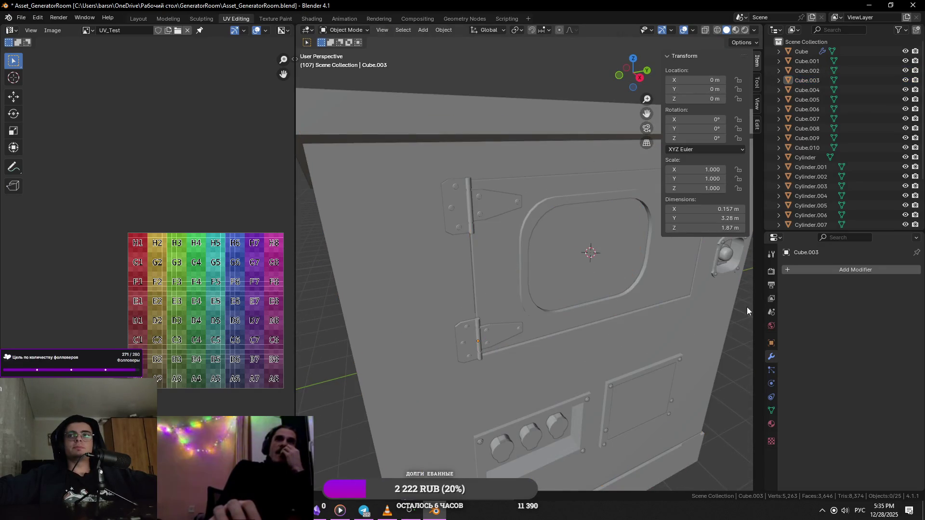
- Save the generator file and walk through the scene with WASD to inspect the louvered box up close
key(ctrl+s)
key(alt+a)
key(shift+grave)
key(w)
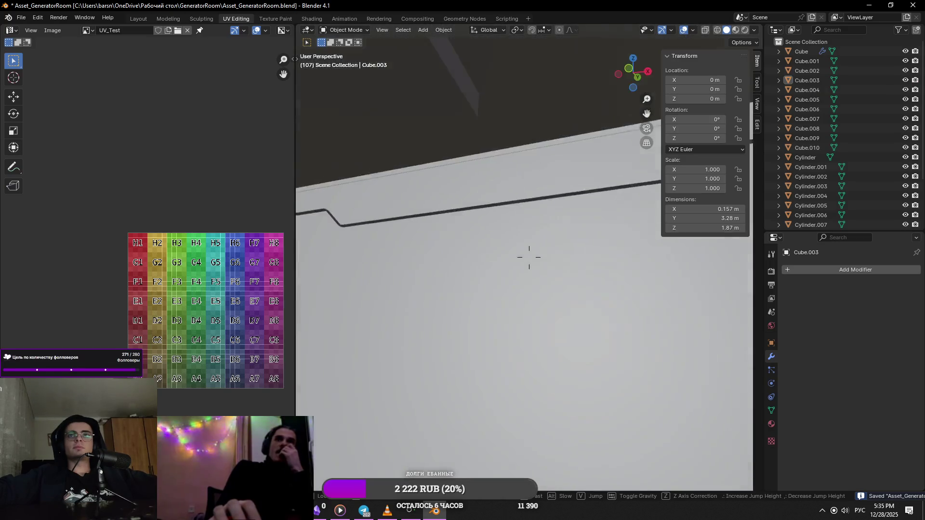
key(s)
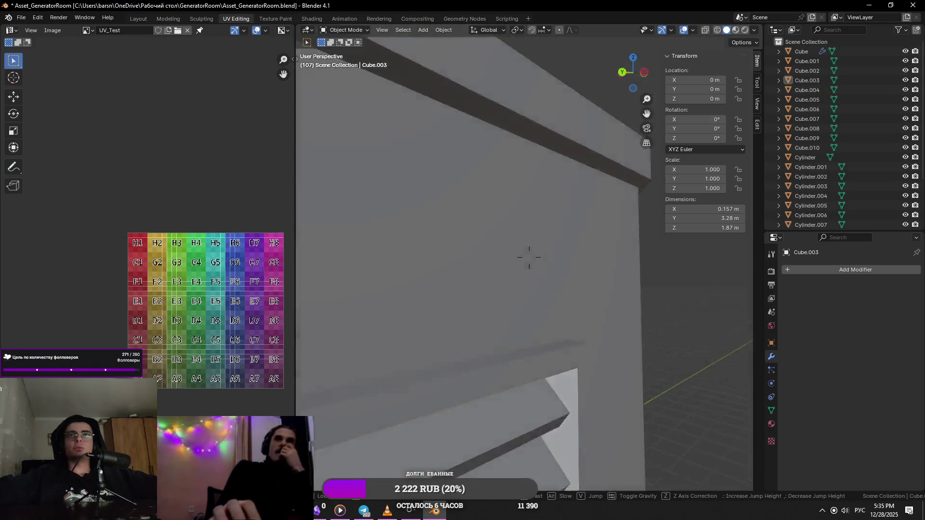
key(w)
key(w)
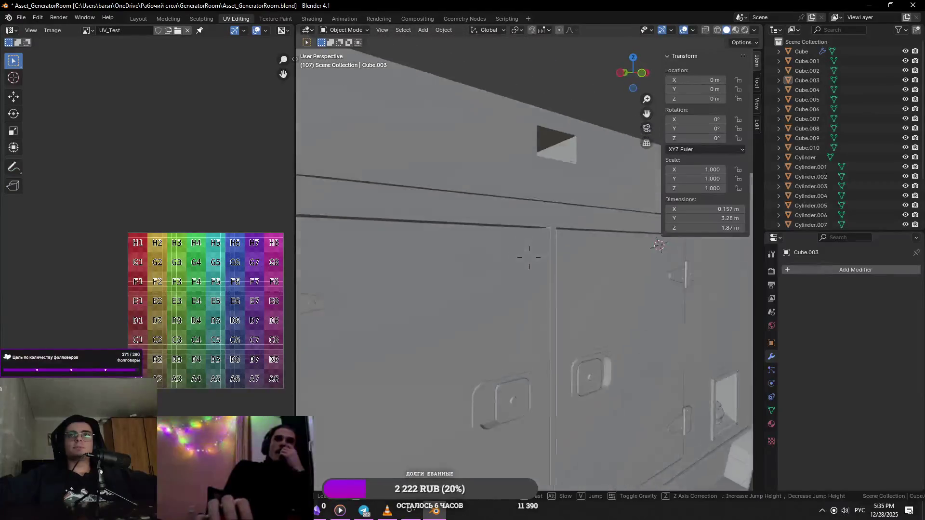
key(s)
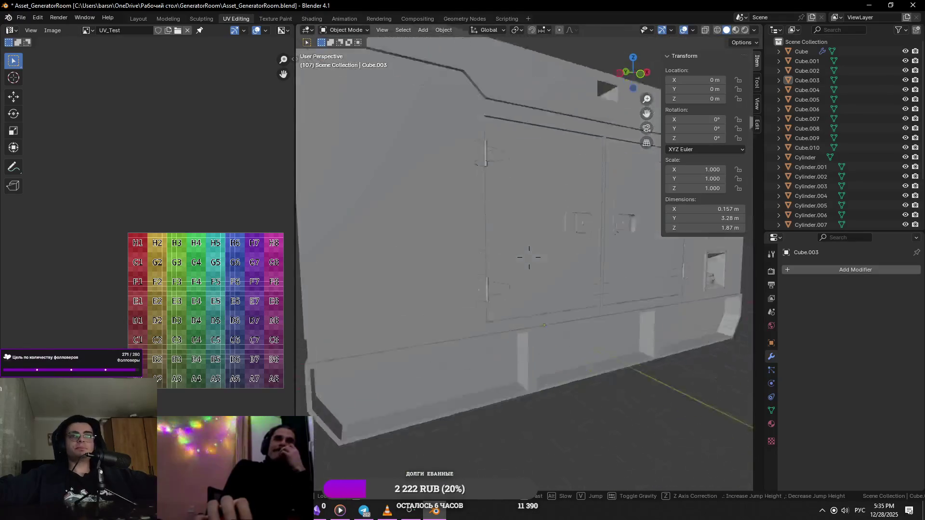
click(529, 257)
- Select the base Cube object and bring up the list of open windows
click(721, 307)
key(alt+Tab)
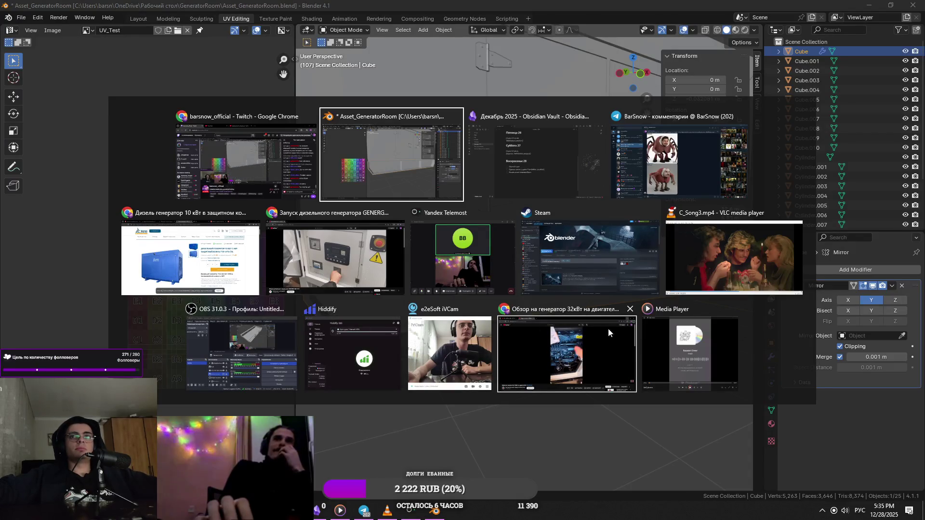
- Check a generator reference photo in Telegram's Saved Messages and switch back to the Blender scene
click(404, 193)
key(alt+Tab)
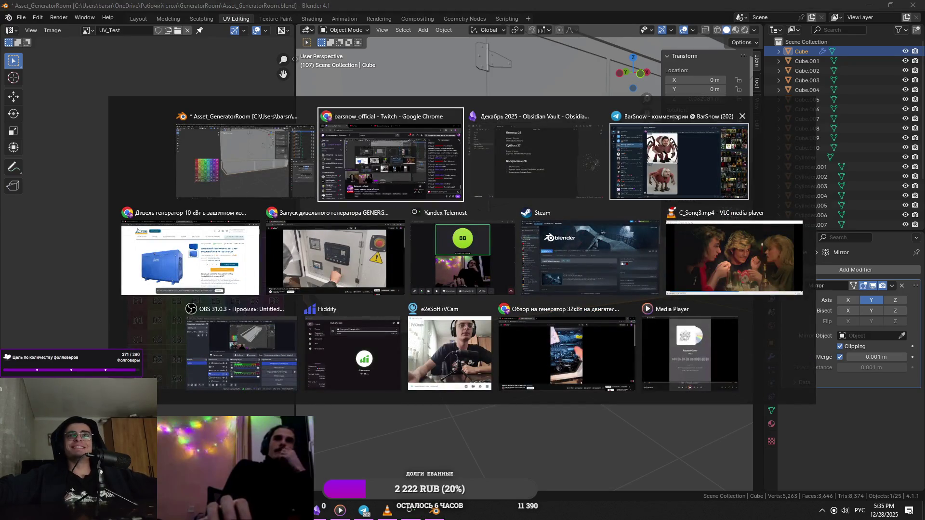
click(688, 154)
click(144, 142)
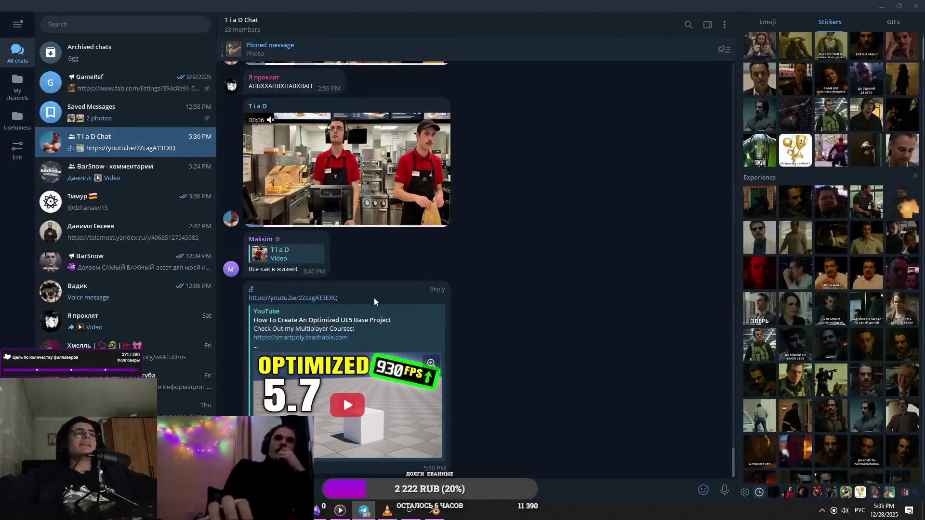
click(123, 112)
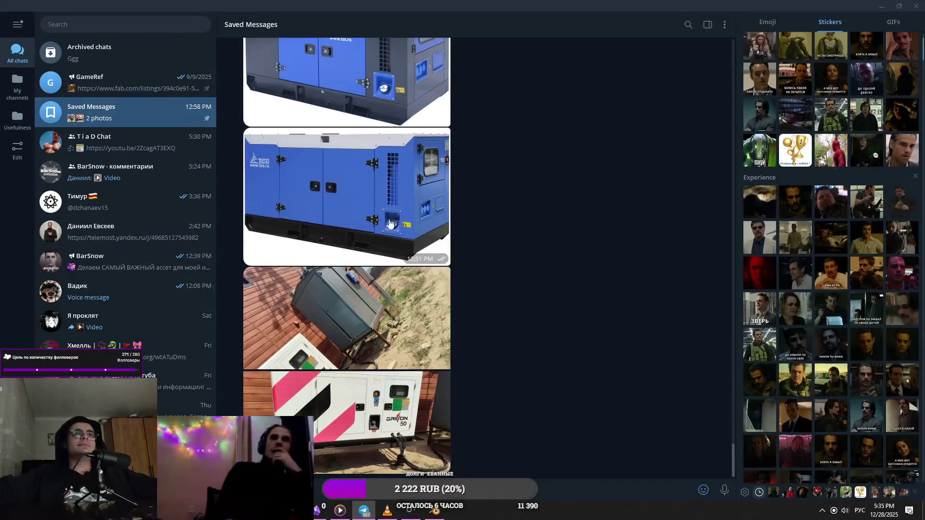
click(387, 240)
key(alt+Tab)
click(465, 178)
- In front view, box-select the bottom strip of the Cube base skirt and raise it
key(Tab)
key(KP_1)
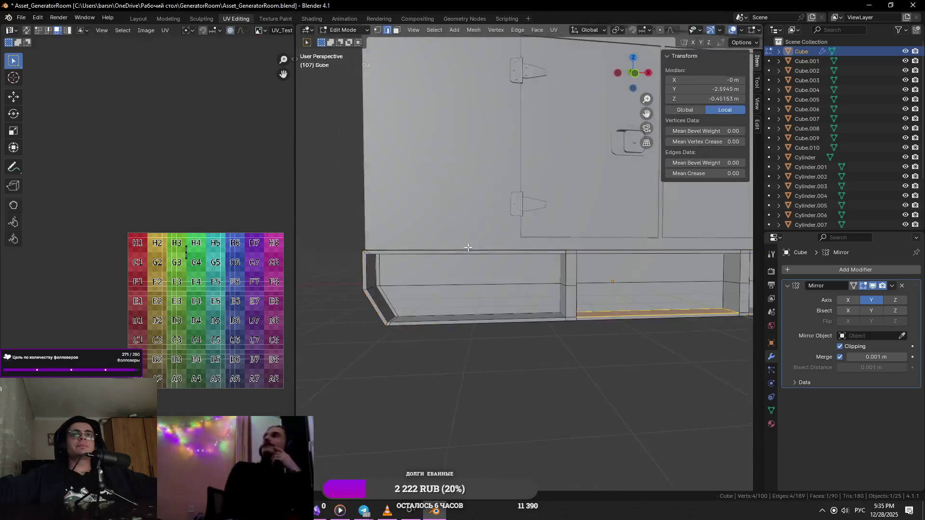
scroll(506, 254, up, 2)
scroll(520, 261, up, 2)
click(533, 259)
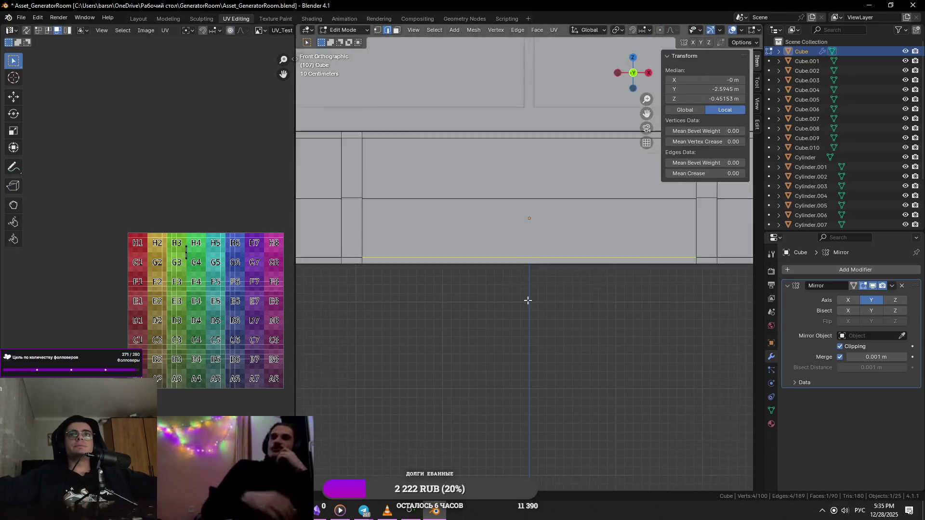
key(Tab)
scroll(533, 265, down, 5)
mouse_move(554, 275)
middle_down()
mouse_move(477, 271)
mouse_move(573, 288)
middle_up()
key(Tab)
key(KP_1)
scroll(622, 300, up, 3)
drag(684, 314, 384, 242)
click(640, 300)
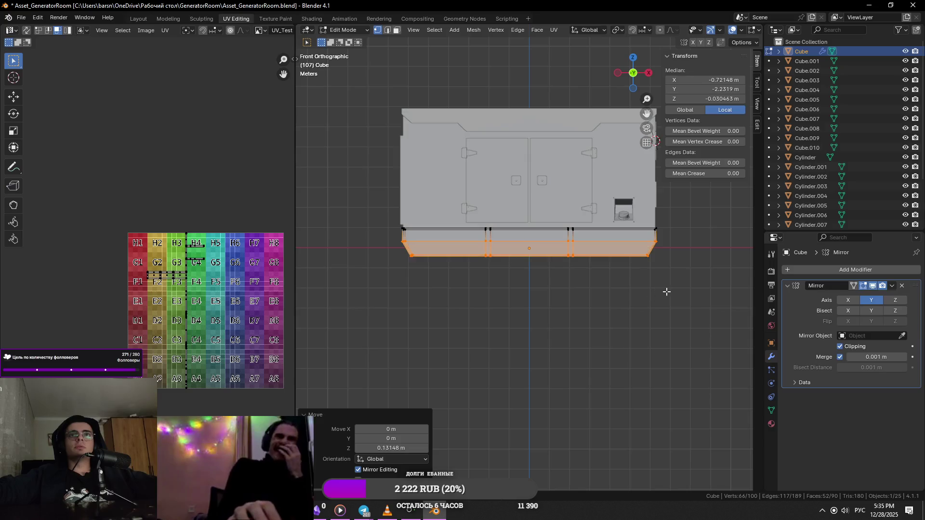
- Move the skirt's bottom edge loop up along Z about 0.13 m and return to object mode
middle_drag(670, 283, 620, 292)
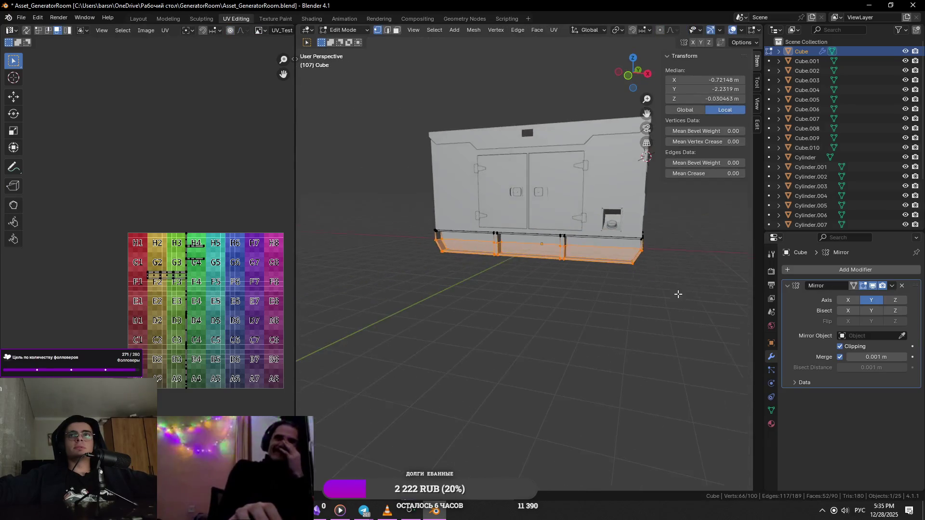
key(KP_1)
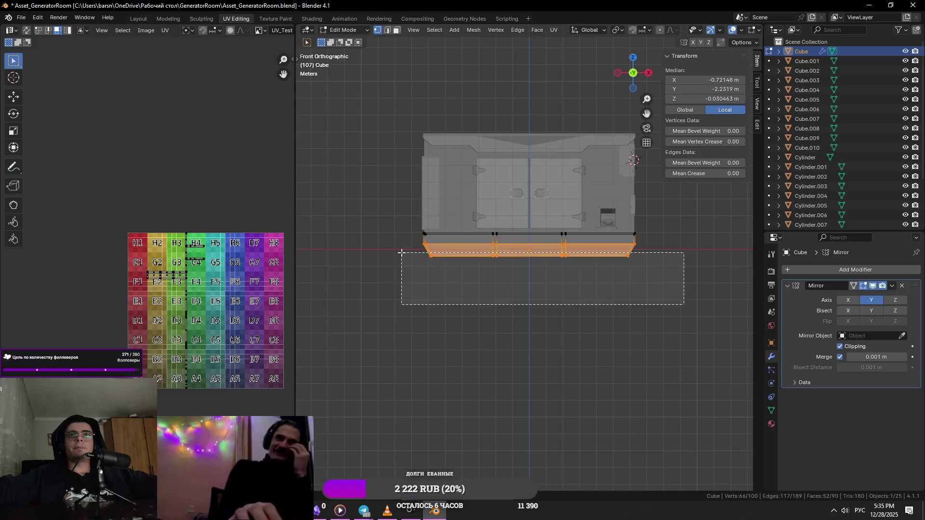
drag(401, 253, 401, 254)
key(g)
key(z)
key(Tab)
mouse_move(681, 277)
middle_down()
mouse_move(623, 297)
mouse_move(648, 306)
middle_up()
scroll(622, 297, down, 2)
scroll(666, 312, up, 2)
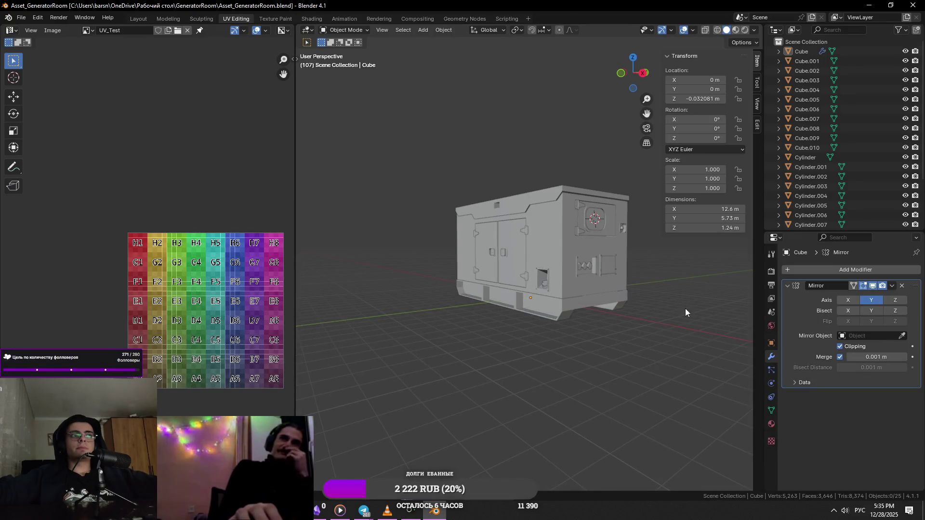
scroll(685, 313, down, 5)
scroll(580, 328, up, 5)
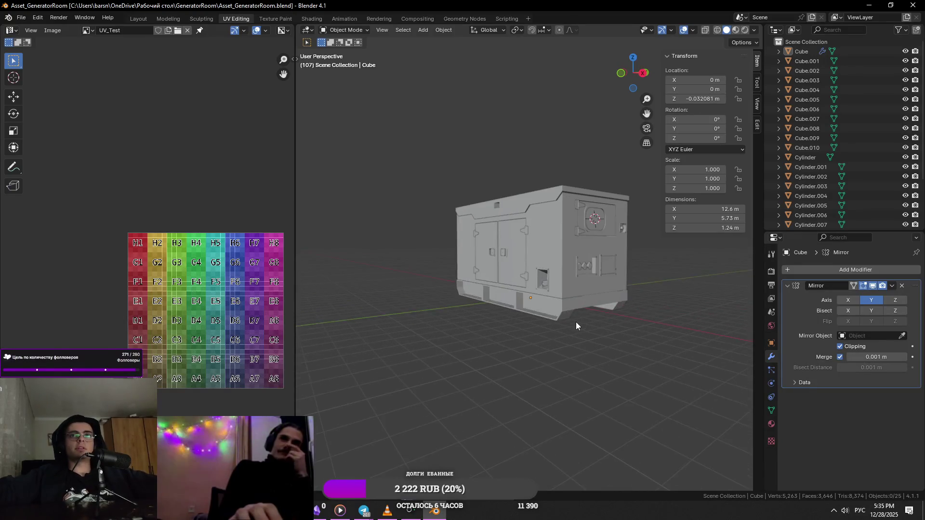
scroll(587, 312, down, 5)
scroll(587, 311, up, 5)
- Click through the base Cube and housing Cube.002 while orbiting to the side with sockets
click(587, 311)
scroll(604, 327, up, 3)
click(595, 339)
click(625, 361)
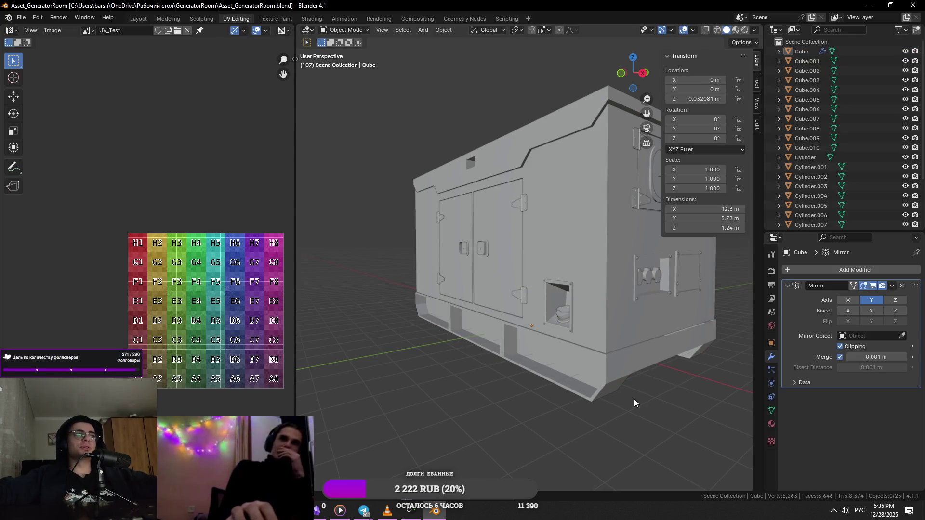
middle_drag(546, 402, 557, 425)
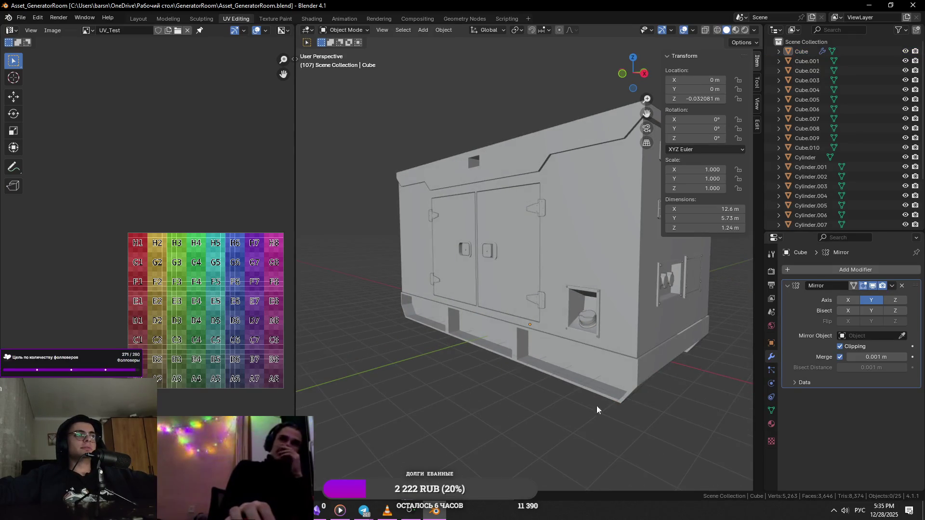
middle_drag(615, 403, 478, 411)
scroll(499, 345, up, 3)
click(519, 340)
scroll(518, 341, up, 2)
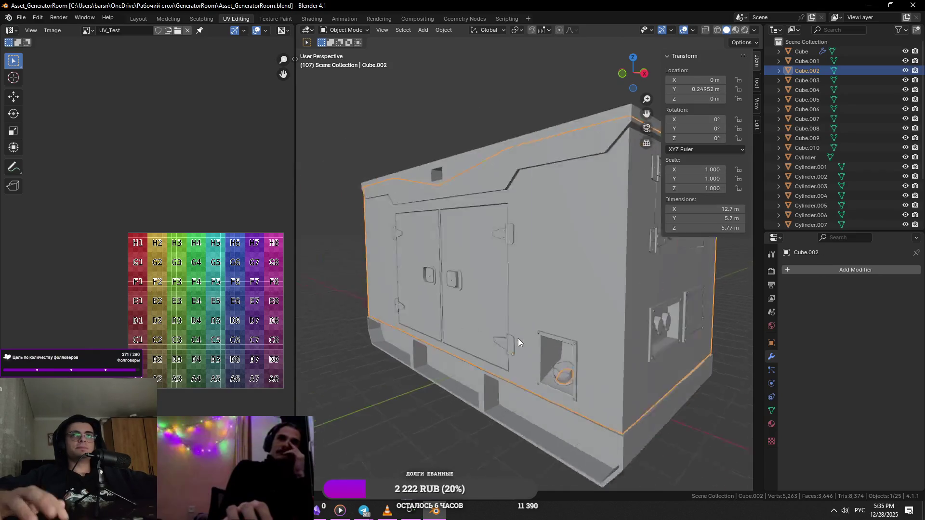
mouse_move(518, 339)
middle_down()
mouse_move(616, 302)
mouse_move(556, 168)
mouse_move(571, 190)
mouse_move(577, 166)
middle_up()
scroll(616, 301, down, 4)
- Isolate the lid Cube.008 in Local View, inspect its mesh from below, and restore the full scene
key(Tab)
key(Tab)
key(KP_Divide)
key(Tab)
mouse_move(489, 186)
middle_down()
mouse_move(421, 138)
mouse_move(478, 143)
mouse_move(472, 226)
mouse_move(531, 249)
mouse_move(479, 228)
mouse_move(527, 271)
mouse_move(570, 253)
mouse_move(579, 230)
mouse_move(617, 258)
mouse_move(597, 261)
middle_up()
key(Tab)
key(KP_Divide)
click(477, 139)
- Isolate the thin side panel Cube.005 in Local View with its whole mesh selected for editing
click(526, 273)
key(KP_Divide)
key(Tab)
click(598, 261)
key(a)
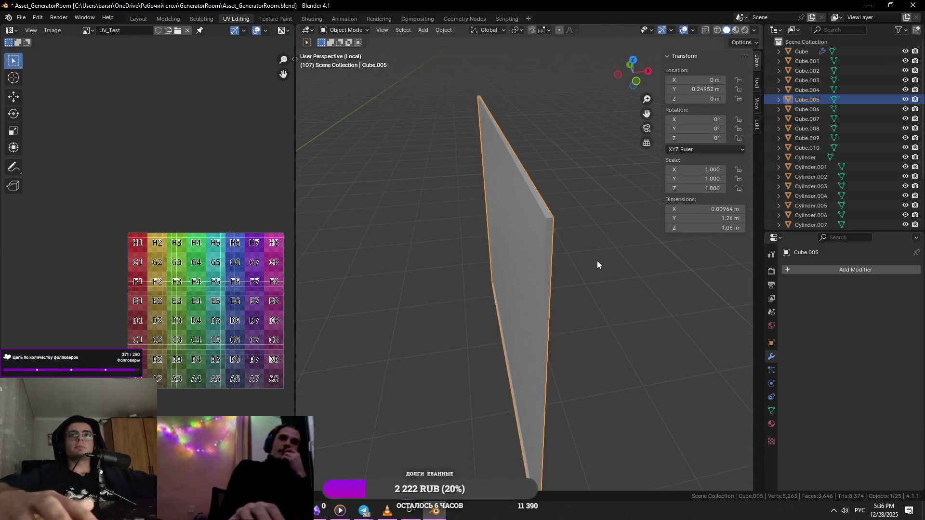
- Mark a panel edge and a vertical edge of Cube.005 as sharp via the edge context menu
key(alt+a)
click(556, 230)
right_click(535, 293)
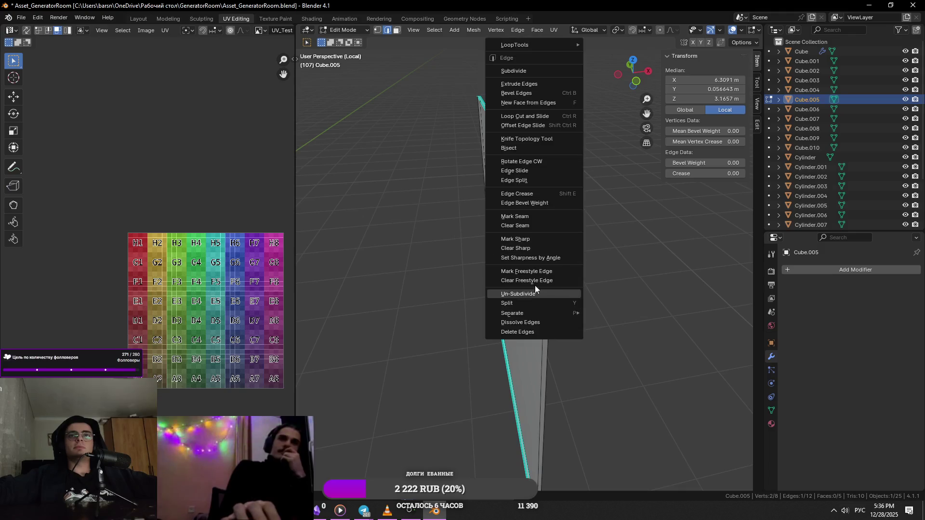
click(514, 239)
right_click(538, 271)
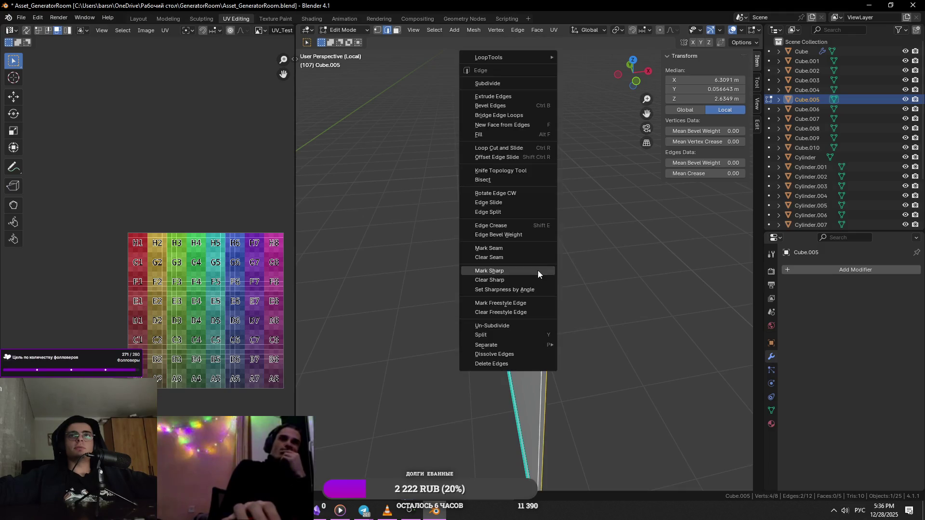
click(537, 273)
mouse_move(648, 265)
middle_down()
mouse_move(630, 268)
mouse_move(589, 318)
middle_up()
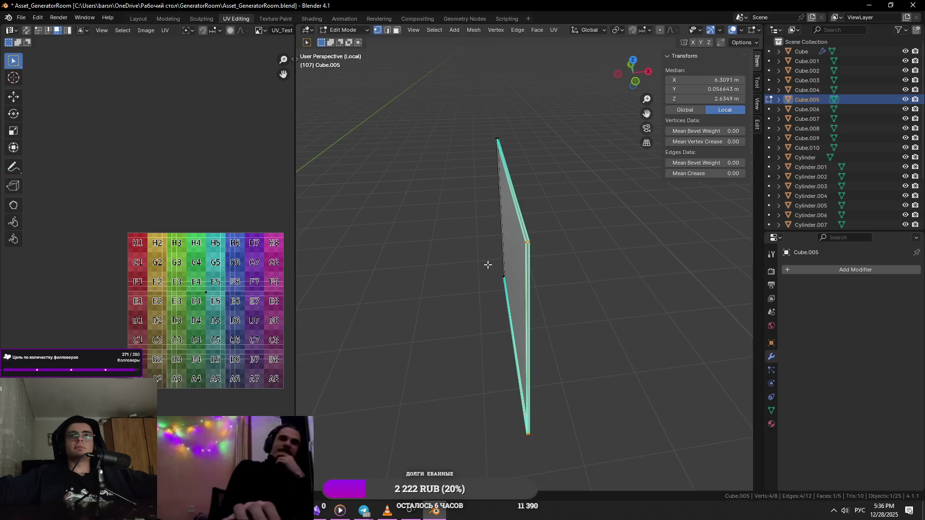
scroll(506, 272, up, 5)
middle_drag(507, 269, 615, 231)
click(572, 202)
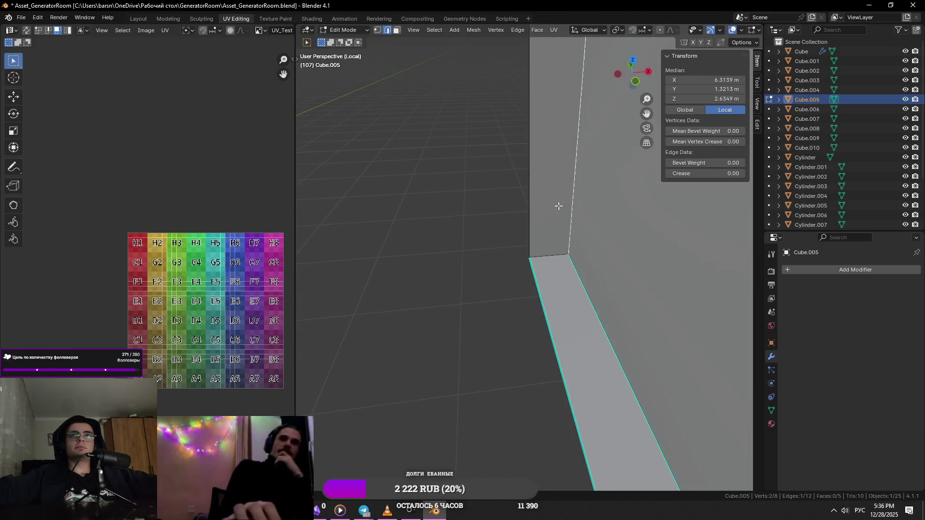
right_click(529, 203)
click(506, 236)
- Mark the top face edge sharp, exit Local View to the full generator, and select the next part
mouse_move(506, 238)
shift+middle_down()
mouse_move(475, 300)
mouse_move(533, 238)
shift+middle_up()
click(592, 212)
middle_drag(593, 213, 522, 270)
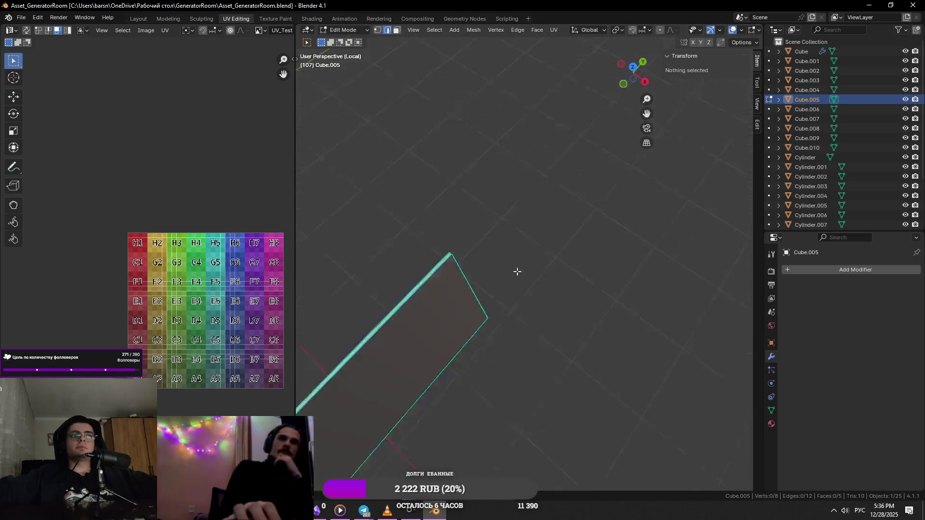
click(447, 252)
middle_drag(448, 252, 512, 237)
click(504, 233)
right_click(504, 234)
click(504, 233)
key(Tab)
key(KP_Divide)
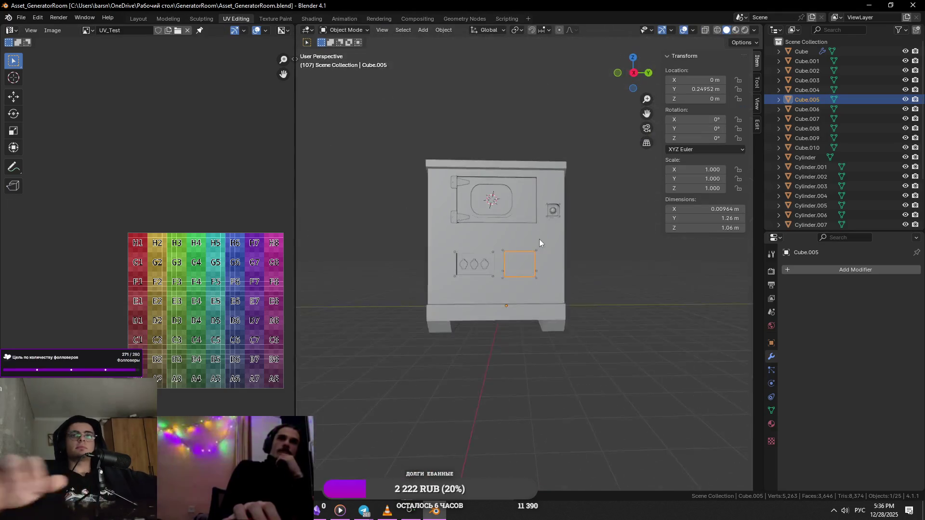
scroll(539, 239, up, 5)
scroll(573, 247, up, 2)
click(565, 228)
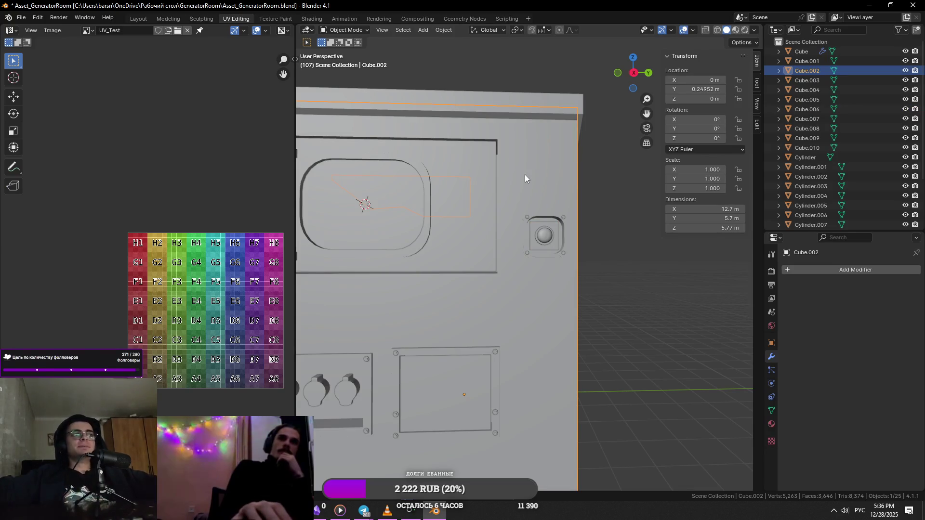
- Isolate housing Cube.002, check its marked edges in mesh editing, and restore the full scene
key(KP_Divide)
key(Tab)
middle_drag(524, 174, 526, 344)
key(Tab)
key(Tab)
click(572, 338)
key(KP_Decimal)
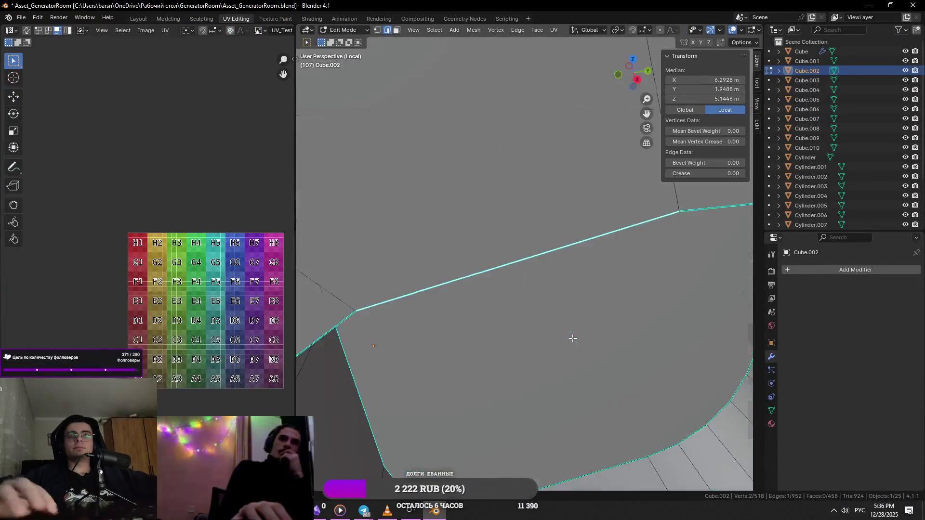
scroll(575, 322, down, 3)
scroll(580, 318, down, 3)
key(Tab)
key(KP_Divide)
- Select the top panel Cube.008 and isolate it in Local View for mesh editing
key(Tab)
key(Tab)
scroll(610, 297, down, 5)
click(614, 273)
mouse_move(614, 272)
middle_down()
mouse_move(488, 314)
mouse_move(627, 319)
middle_up()
scroll(546, 344, up, 4)
mouse_move(545, 345)
middle_down()
mouse_move(583, 349)
mouse_move(490, 281)
mouse_move(571, 343)
mouse_move(509, 274)
mouse_move(479, 295)
middle_up()
click(510, 273)
key(KP_Divide)
key(Tab)
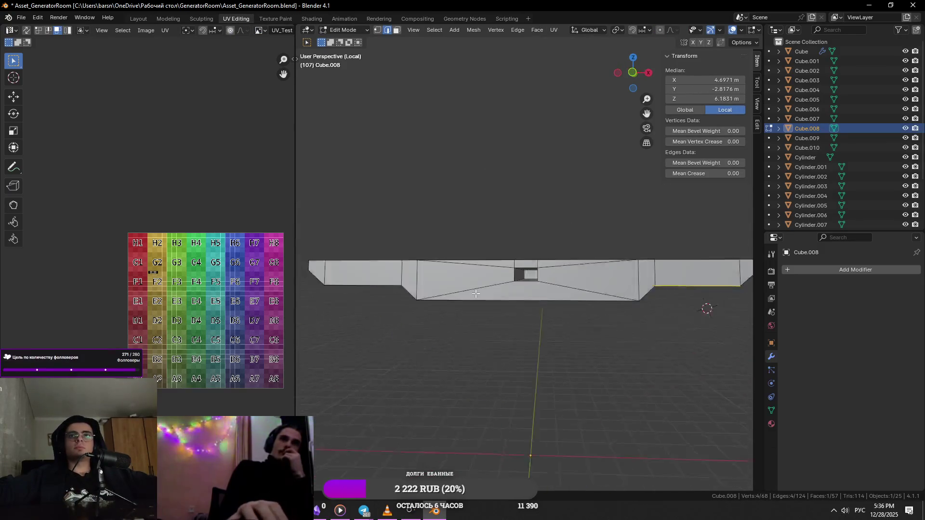
- Leave local view of the lid, reframe the whole generator and re-enter mesh editing from the front
key(Tab)
key(KP_Divide)
click(445, 126)
scroll(446, 126, down, 5)
mouse_move(445, 126)
middle_down()
mouse_move(423, 129)
mouse_move(438, 142)
middle_up()
key(KP_Divide)
mouse_move(492, 243)
middle_down()
mouse_move(484, 229)
mouse_move(549, 267)
middle_up()
key(Tab)
scroll(485, 200, up, 4)
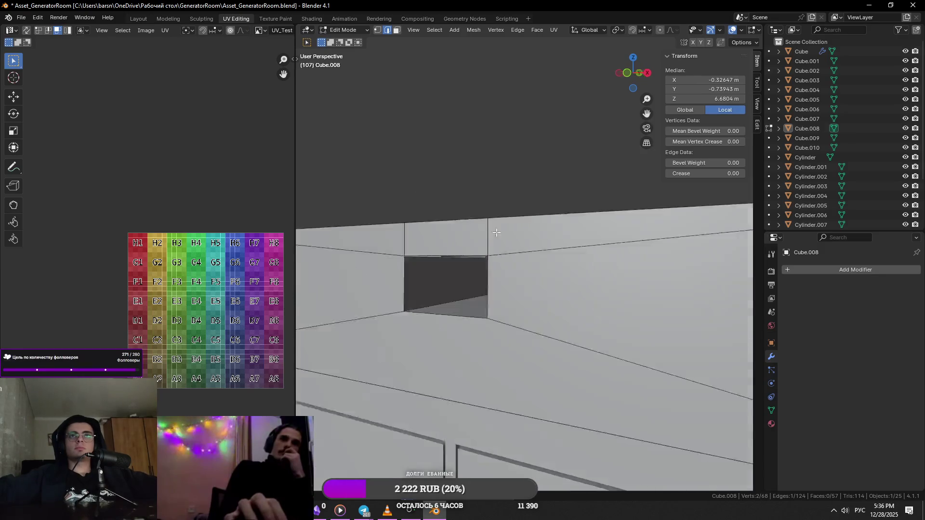
scroll(566, 288, up, 2)
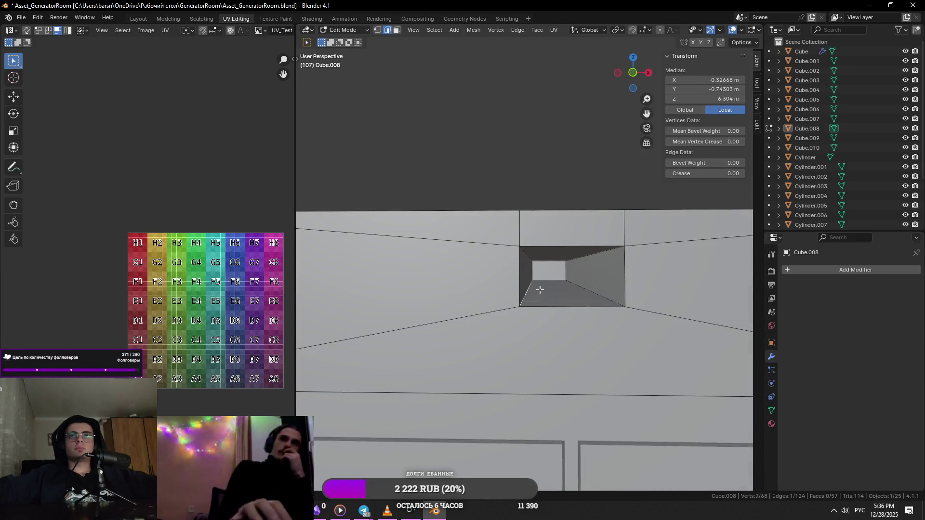
- Bevel the lower edges of the rectangular vent hole, cancelling and redoing the attempt
shift+click(607, 258)
middle_drag(583, 283, 493, 239)
key(ctrl+b)
click(631, 293)
scroll(631, 298, down, 5)
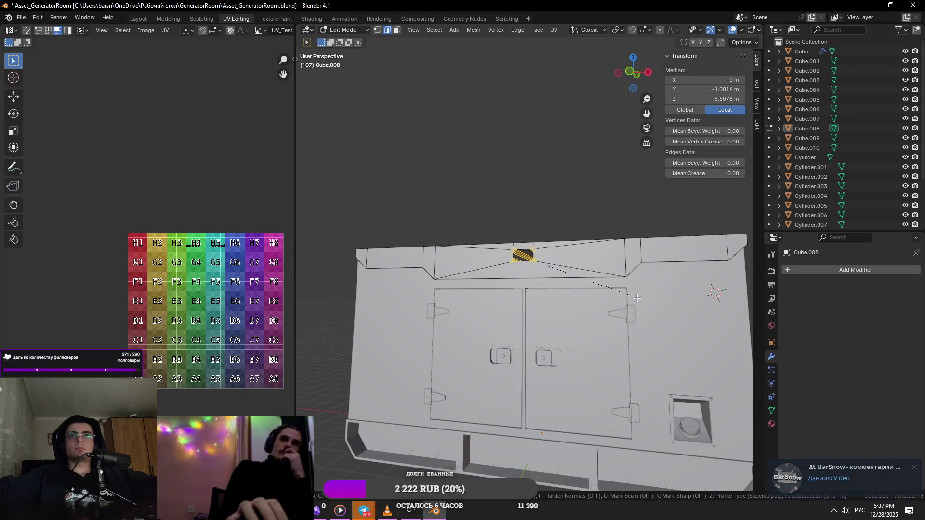
right_click(639, 300)
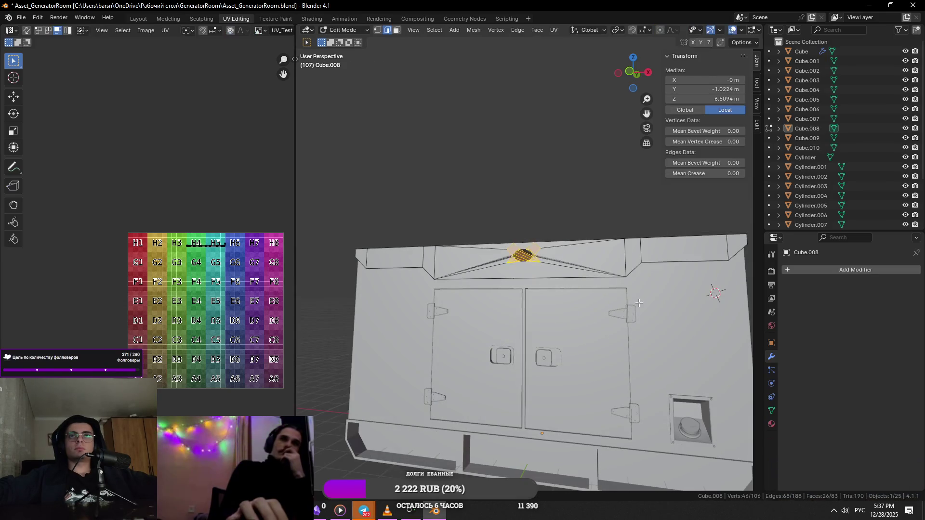
click(646, 300)
key(ctrl+z)
- Return to Object Mode and switch over to the Telegram chat app
key(Tab)
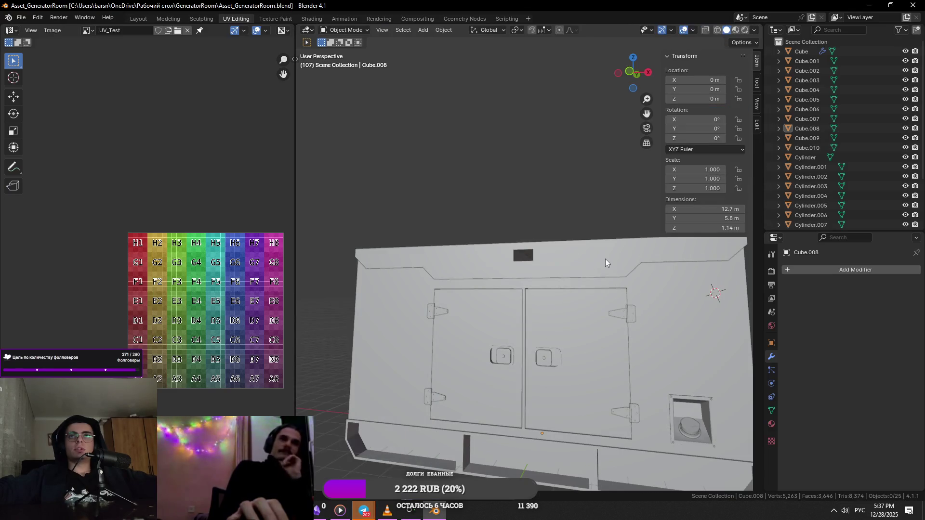
click(363, 511)
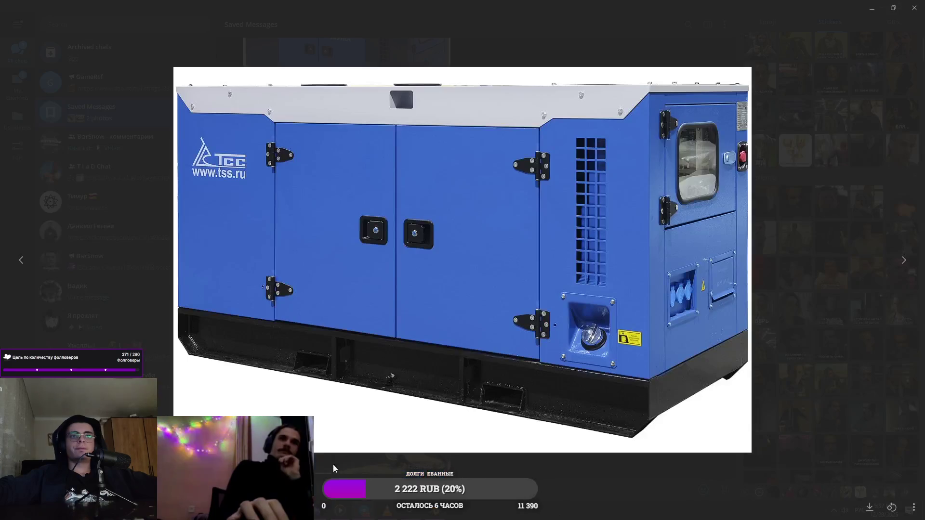
- Browse the BarSnow comments chat, viewing the purple creature video and the bee image enlarged
click(165, 307)
click(145, 141)
click(331, 396)
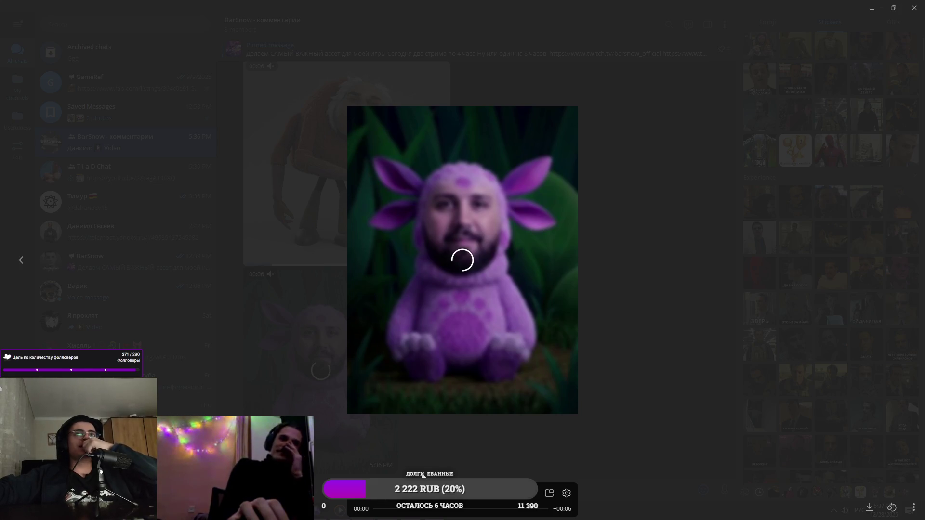
click(430, 437)
scroll(479, 407, up, 3)
click(433, 237)
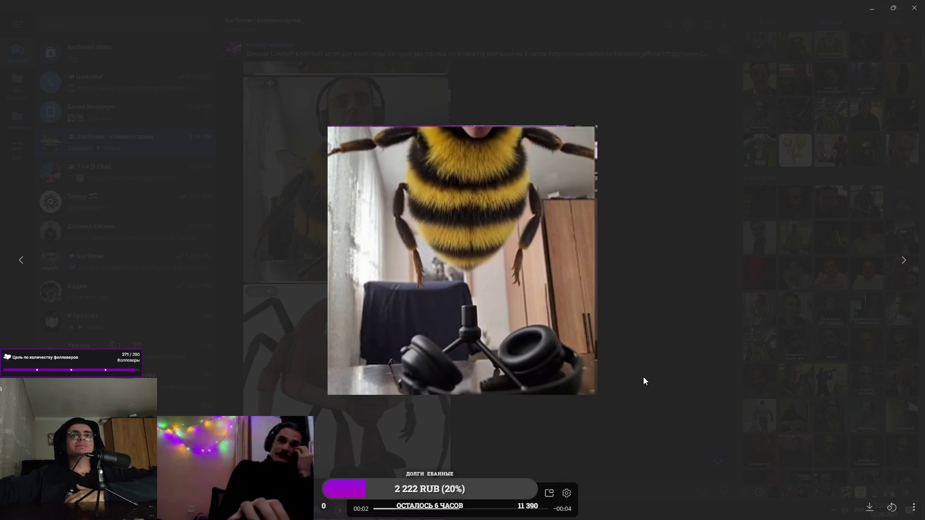
click(643, 376)
scroll(475, 396, down, 4)
scroll(475, 400, down, 2)
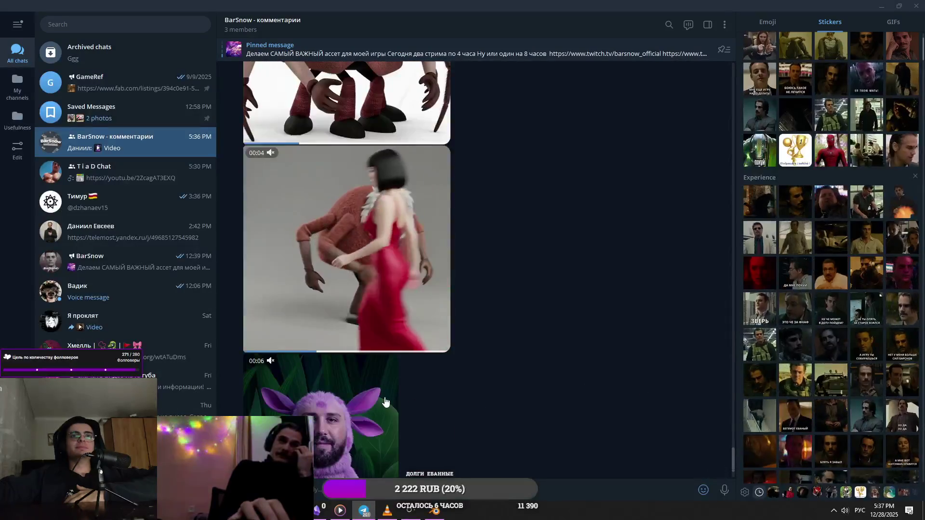
- View the purple creature image and video enlarged, then switch back to Blender
click(457, 424)
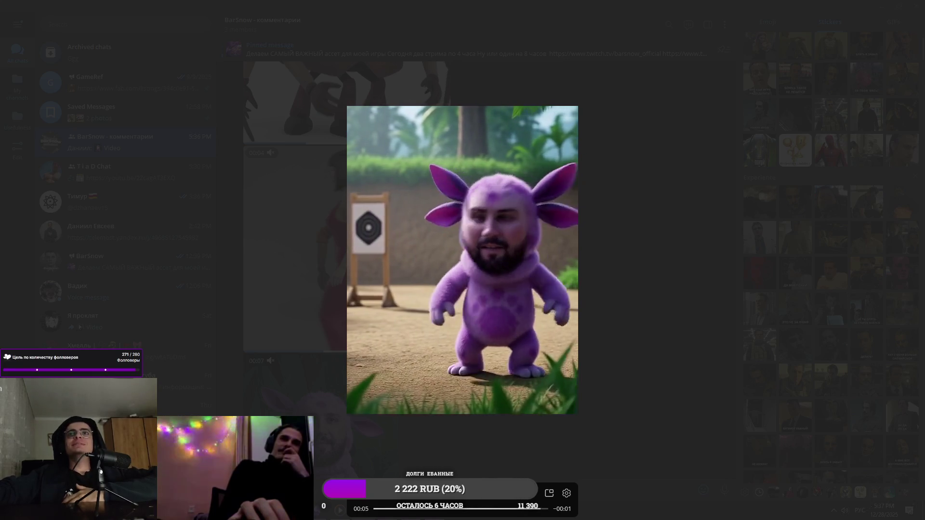
click(637, 407)
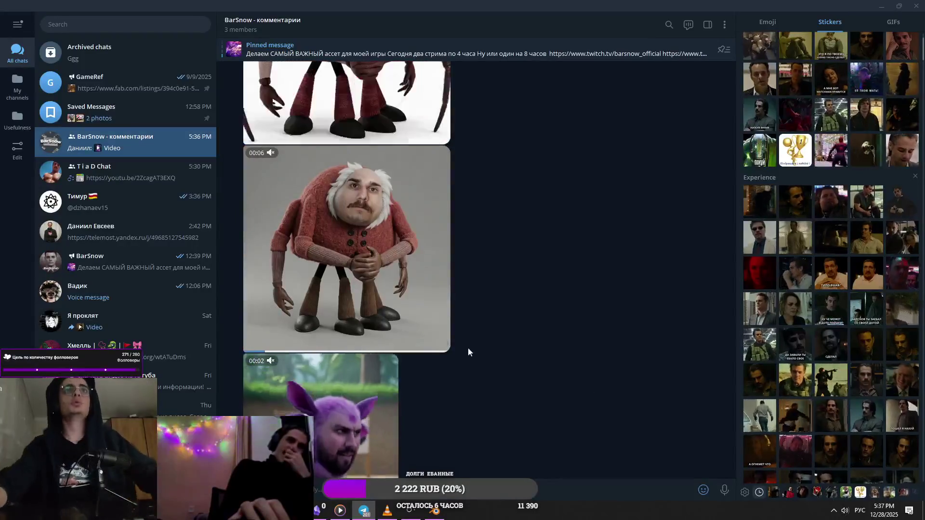
scroll(460, 288, down, 2)
click(298, 341)
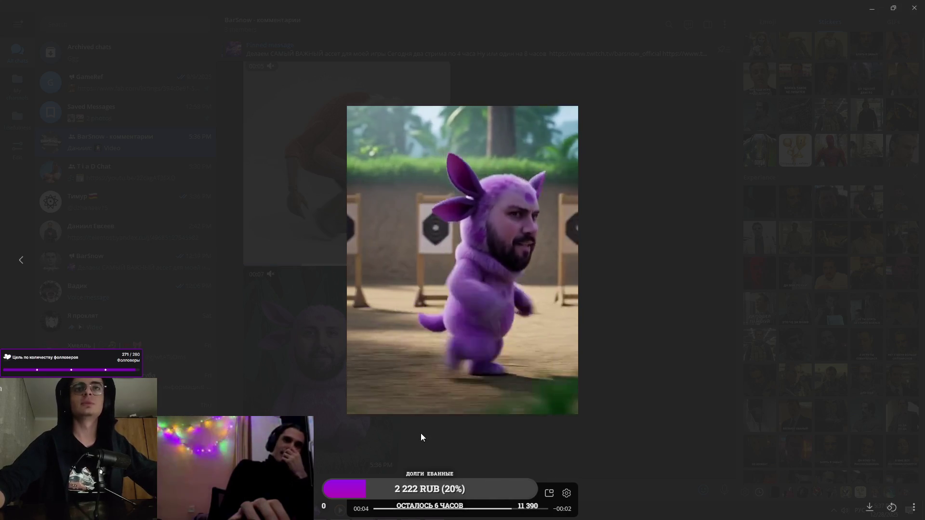
click(421, 433)
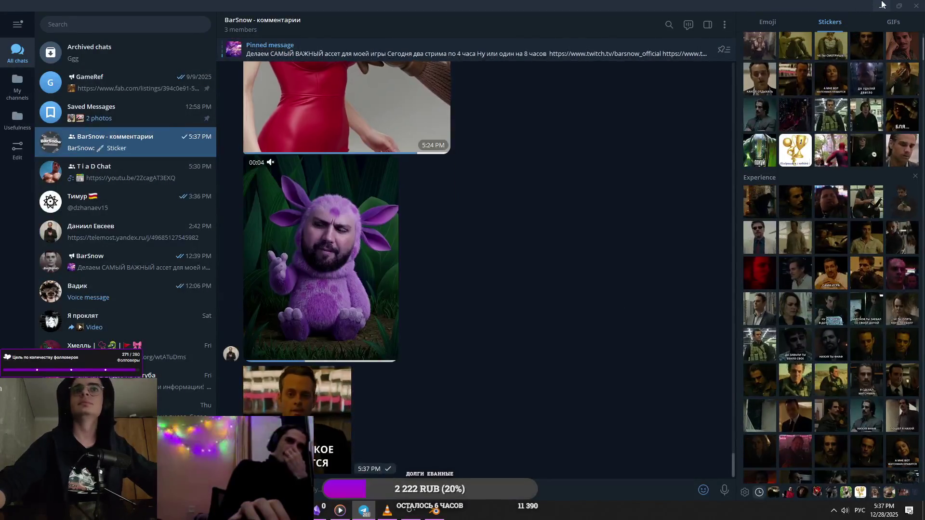
key(alt+Tab)
scroll(582, 247, down, 5)
- Select the generator base Cube, then view the blue generator photo from Saved Messages in Telegram
mouse_move(524, 299)
middle_down()
mouse_move(504, 245)
mouse_move(497, 247)
middle_up()
scroll(504, 244, down, 3)
click(495, 247)
mouse_move(621, 294)
middle_down()
mouse_move(625, 274)
mouse_move(535, 298)
middle_up()
key(alt+Tab)
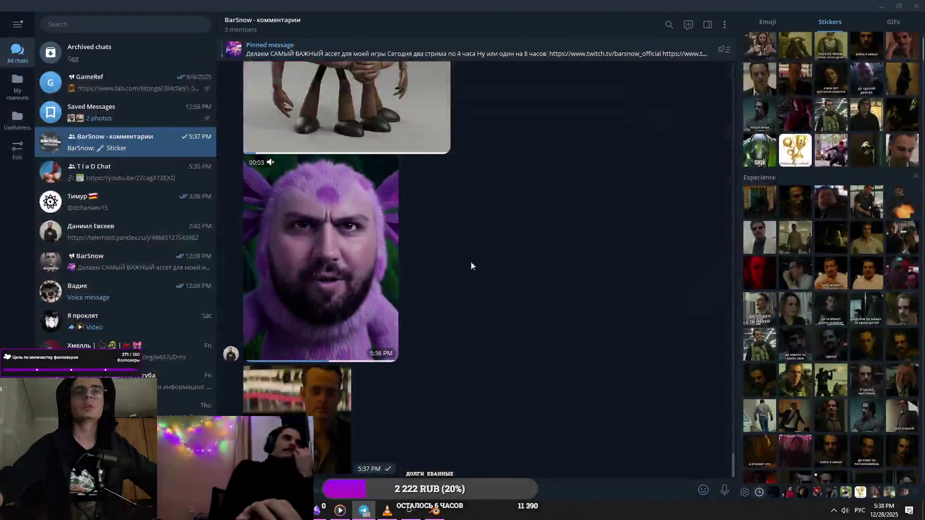
click(186, 112)
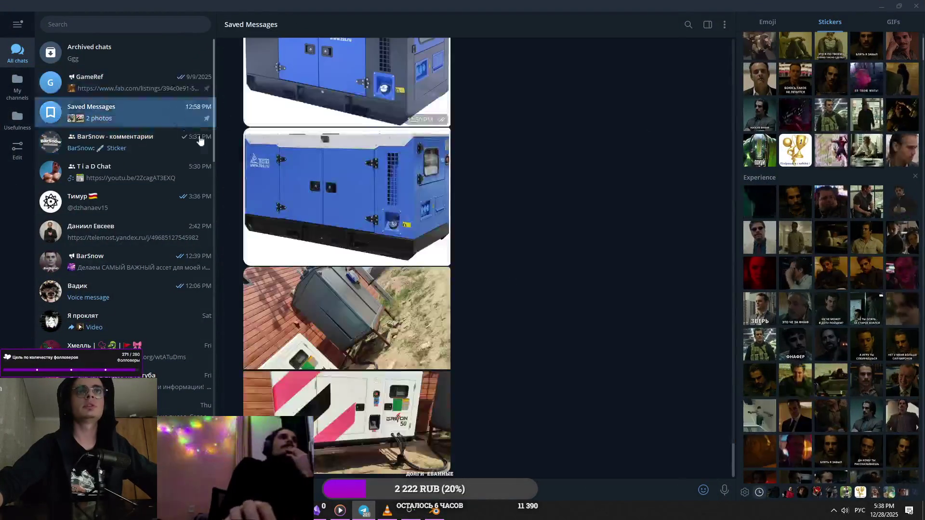
click(347, 195)
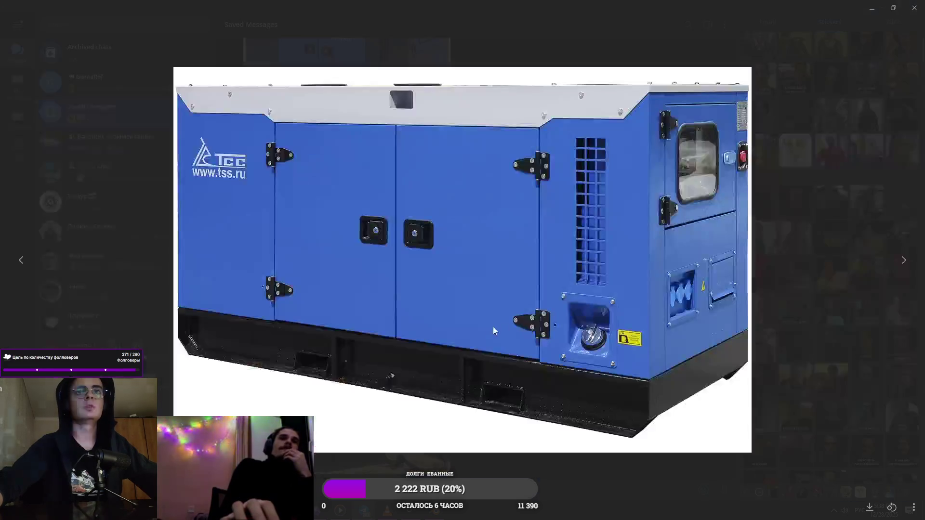
- Back in Blender, select the base's bottom loop and start editing its mesh
key(alt+Tab)
key(Tab)
alt+click(506, 293)
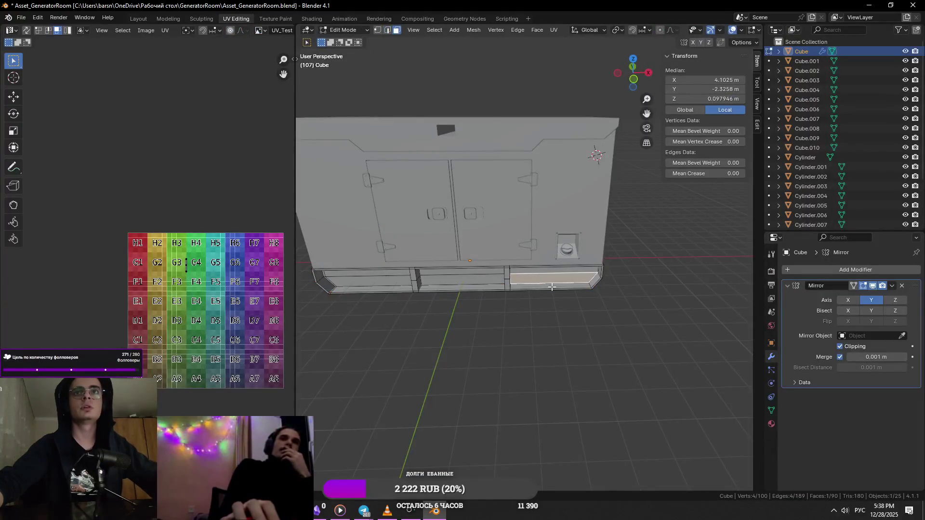
- Add a new cube beside the base, slide it along X and shrink it to about a third size
key(KP_Decimal)
scroll(463, 275, down, 3)
click(364, 261)
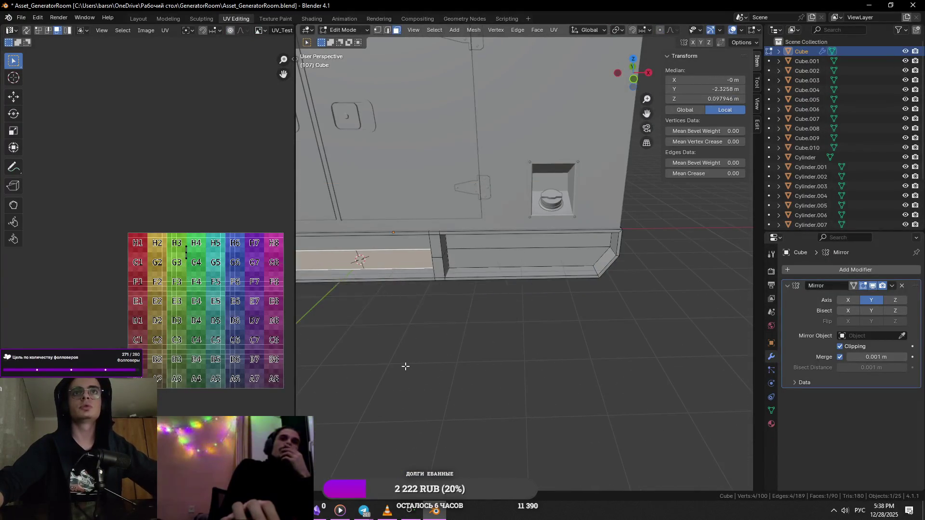
key(Tab)
key(shift+a)
click(522, 320)
key(g)
key(x)
click(686, 328)
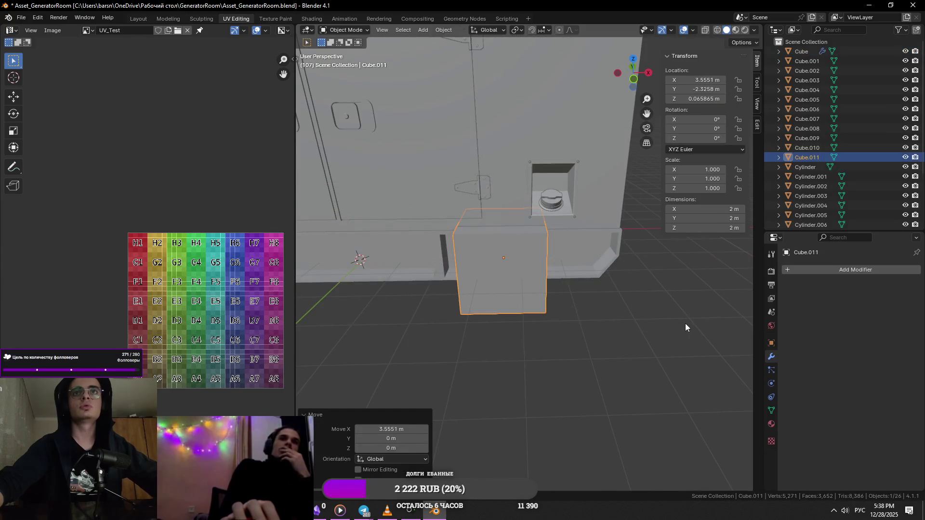
key(s)
click(589, 295)
scroll(579, 293, up, 2)
- Try moving the cube and one of its faces along Y, then undo those moves
mouse_move(579, 294)
middle_down()
mouse_move(544, 290)
mouse_move(577, 292)
mouse_move(399, 322)
middle_up()
key(g)
key(y)
key(Return)
key(Tab)
click(399, 322)
key(g)
key(x)
key(y)
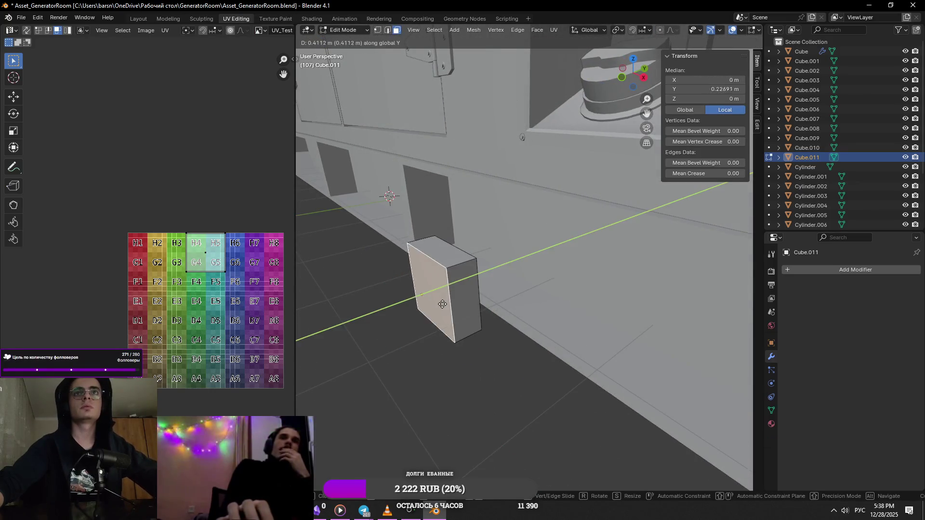
click(454, 302)
key(ctrl+z)
middle_drag(480, 306, 665, 324)
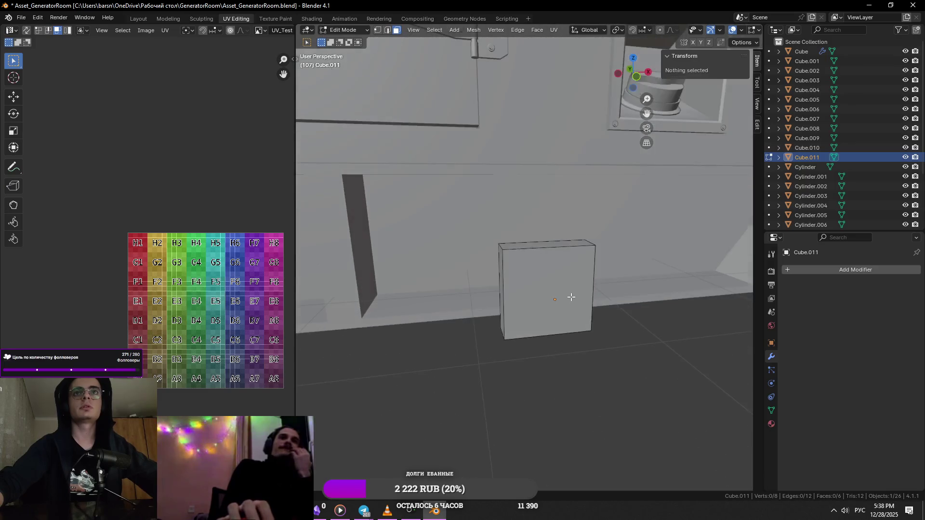
key(ctrl+z)
key(Tab)
- Add an X-axis Mirror modifier and offset and flatten the cube into two thin upright plates
click(812, 273)
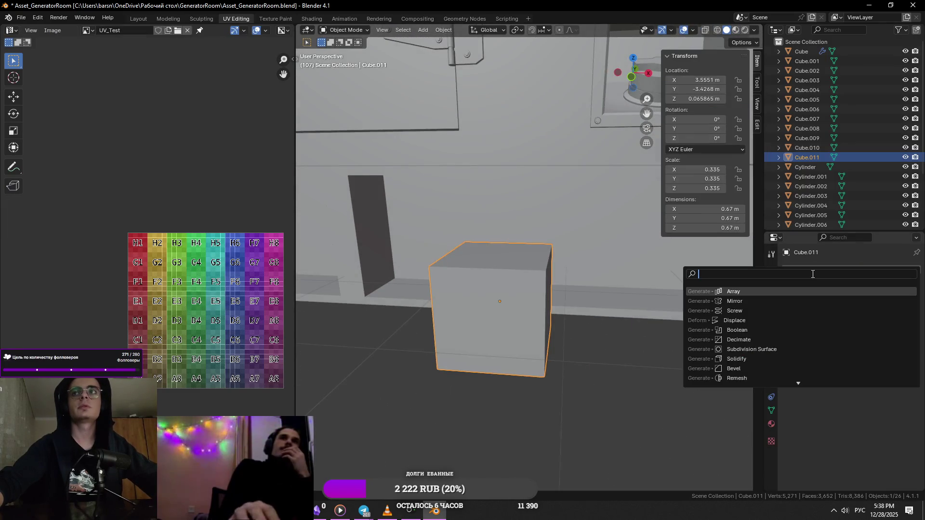
click(768, 301)
key(Tab)
key(g)
key(x)
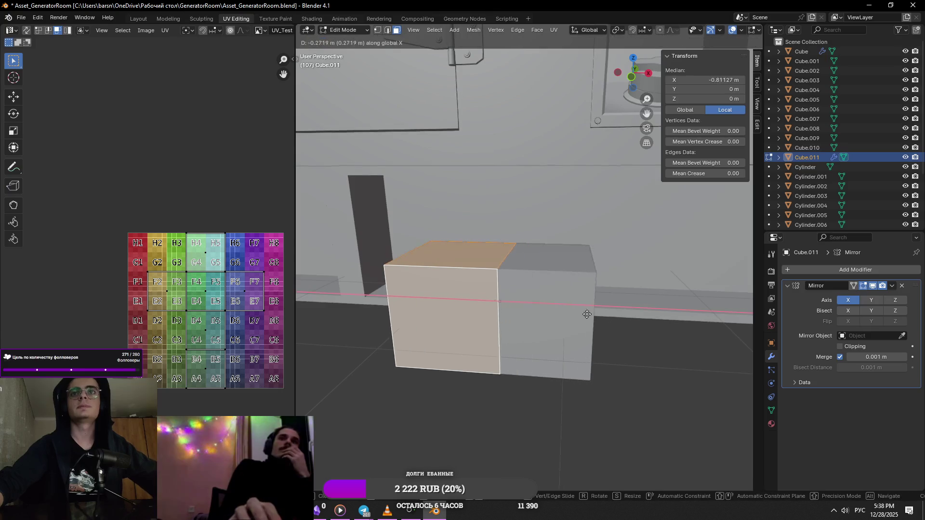
click(567, 323)
key(s)
key(x)
click(551, 326)
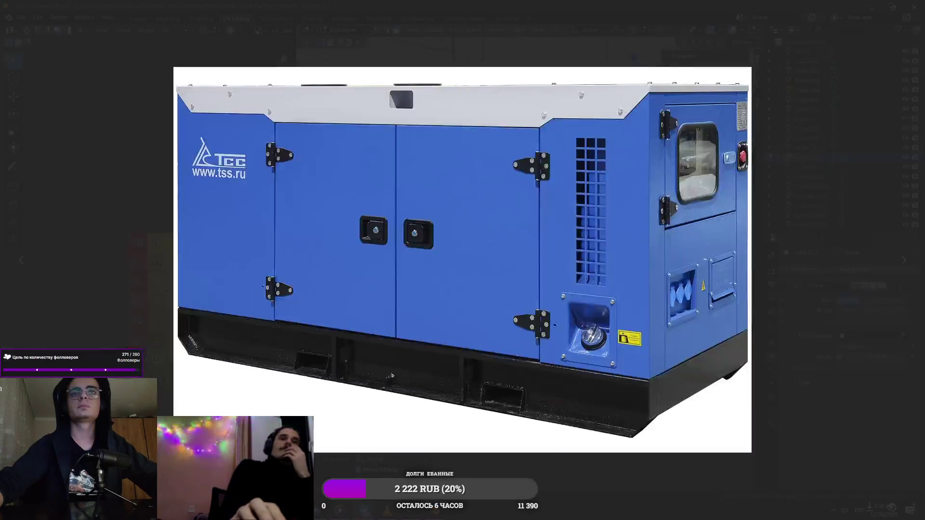
- Glance at the reference photo, return to Blender and select the top of the plate
key(alt+Tab)
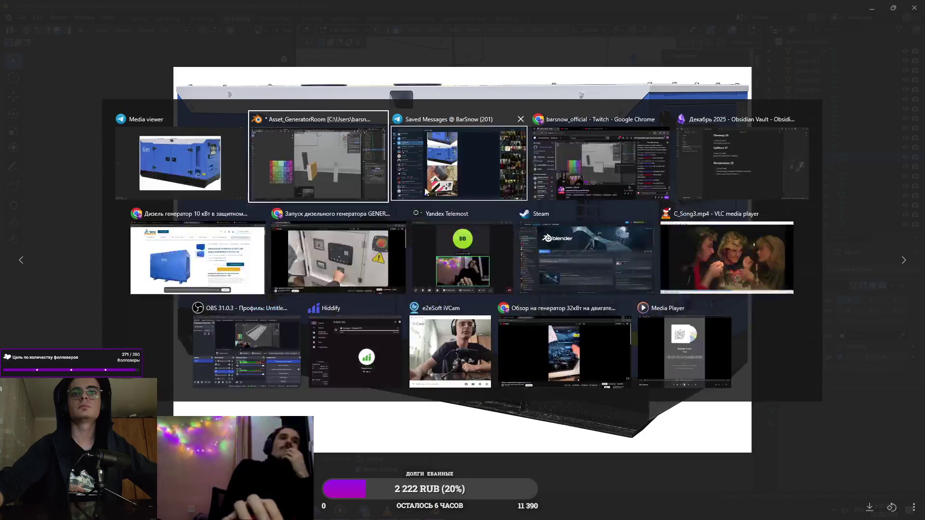
click(222, 174)
key(alt+Tab)
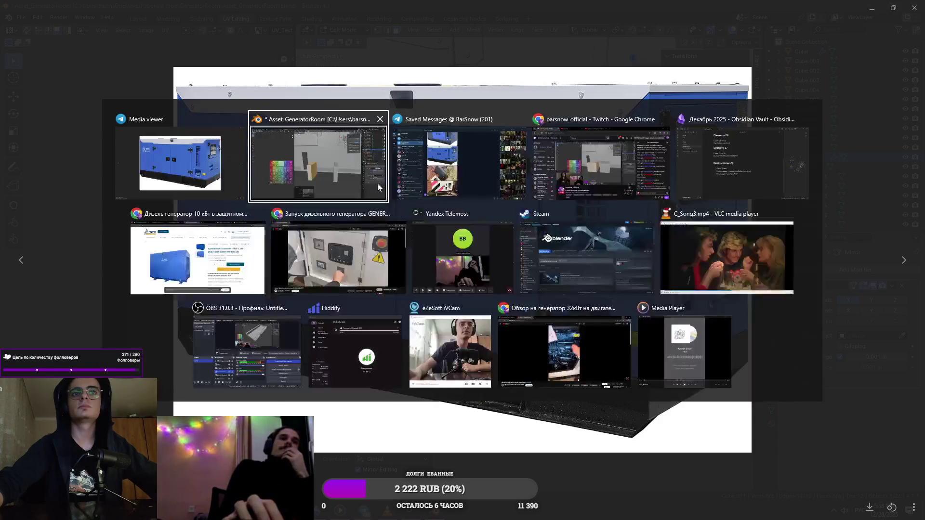
click(376, 184)
click(403, 265)
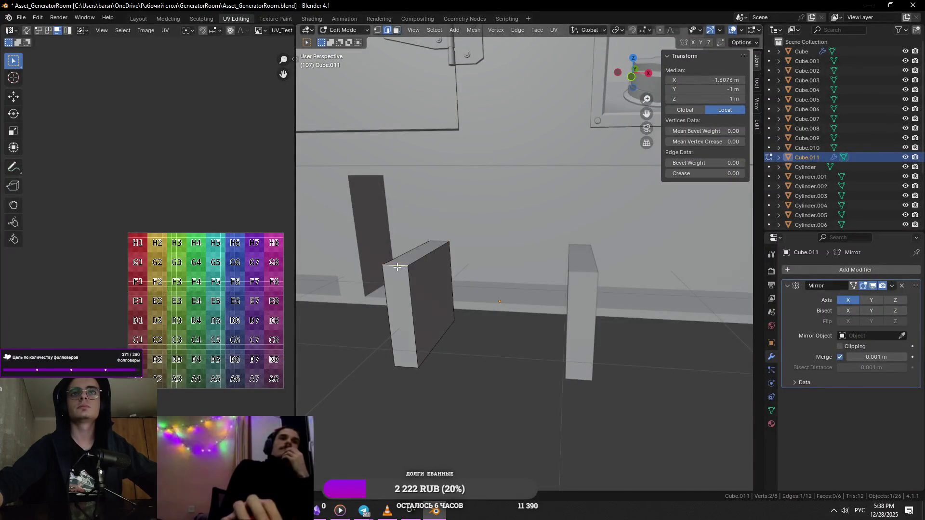
- Add a centred loop cut down the plate and lower its top edge along Z into a wedge
middle_drag(397, 267, 443, 245)
click(424, 239)
right_click(424, 240)
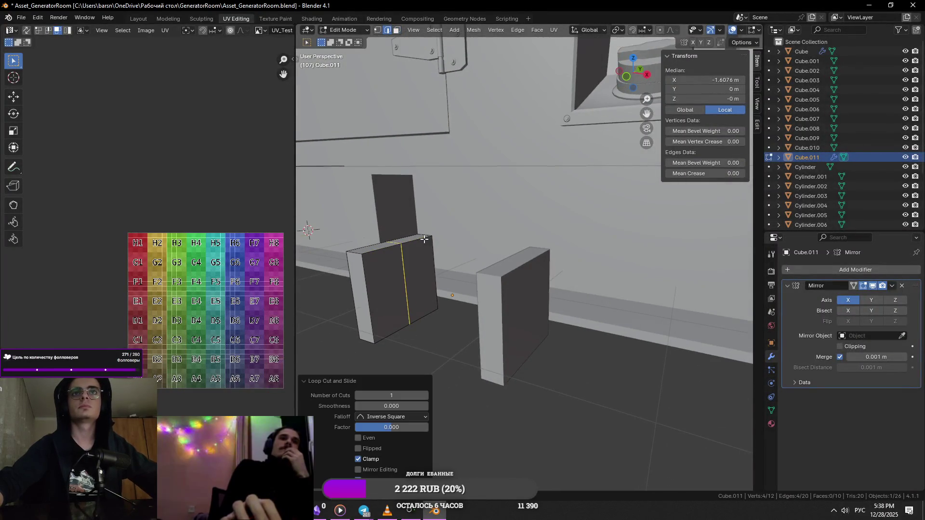
click(357, 251)
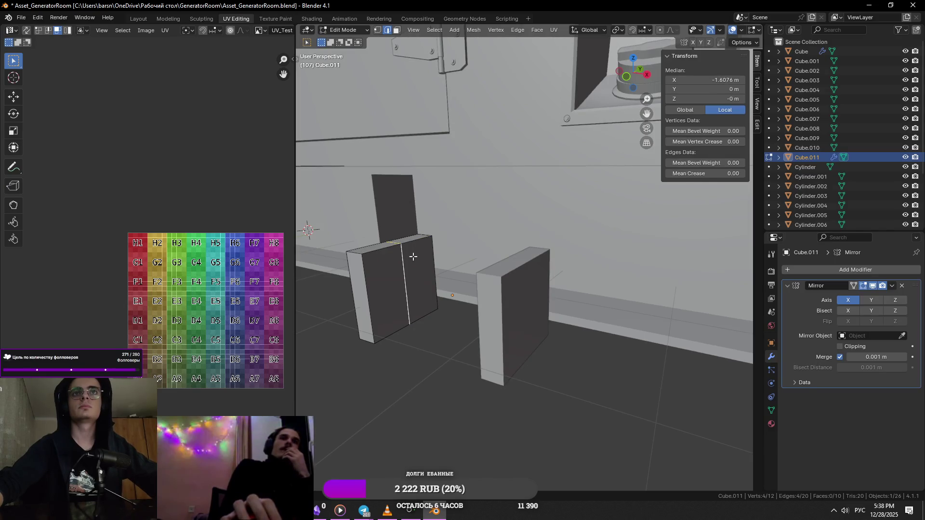
key(g)
key(x)
key(y)
click(434, 258)
click(358, 253)
key(g)
key(z)
click(501, 327)
scroll(500, 326, down, 4)
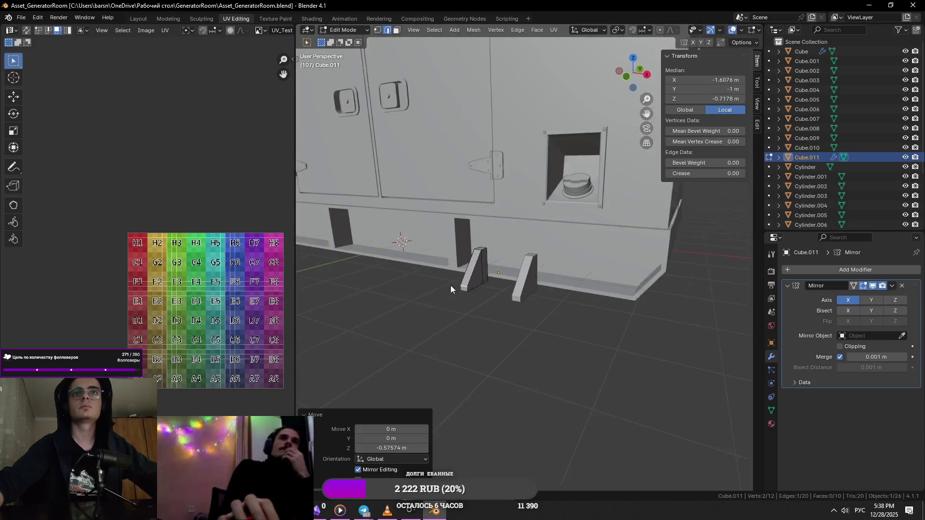
- Thin the whole wedge along X and reposition it along Y under the base
key(a)
scroll(543, 254, up, 4)
mouse_move(543, 254)
middle_down()
mouse_move(650, 341)
mouse_move(607, 311)
middle_up()
key(s)
key(x)
click(628, 329)
key(g)
key(y)
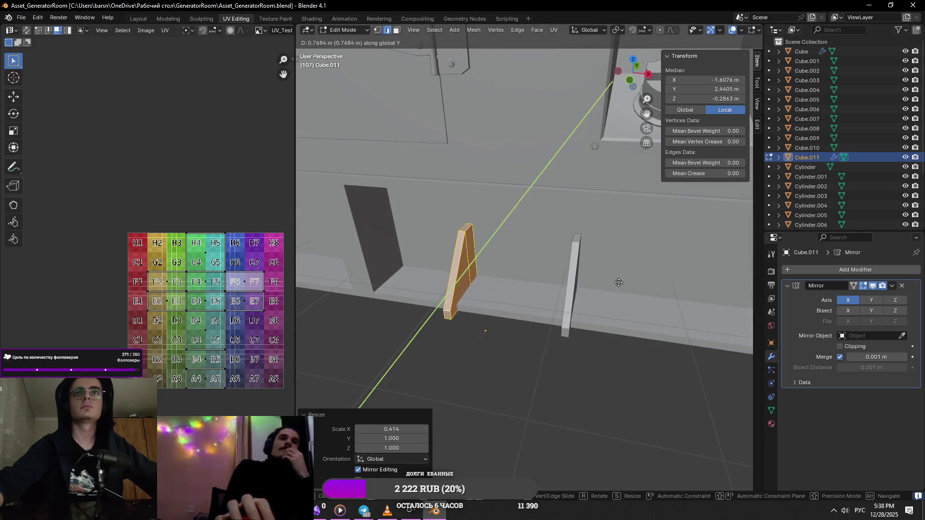
click(624, 276)
scroll(624, 276, up, 4)
- Cancel a further X scale, undo a sideways move, and check the bracket against the reference photo
mouse_move(624, 276)
middle_down()
mouse_move(579, 299)
mouse_move(642, 320)
mouse_move(604, 312)
middle_up()
key(s)
key(x)
right_click(579, 300)
key(g)
key(x)
key(x)
click(599, 316)
scroll(599, 316, down, 5)
key(ctrl+z)
scroll(604, 311, down, 3)
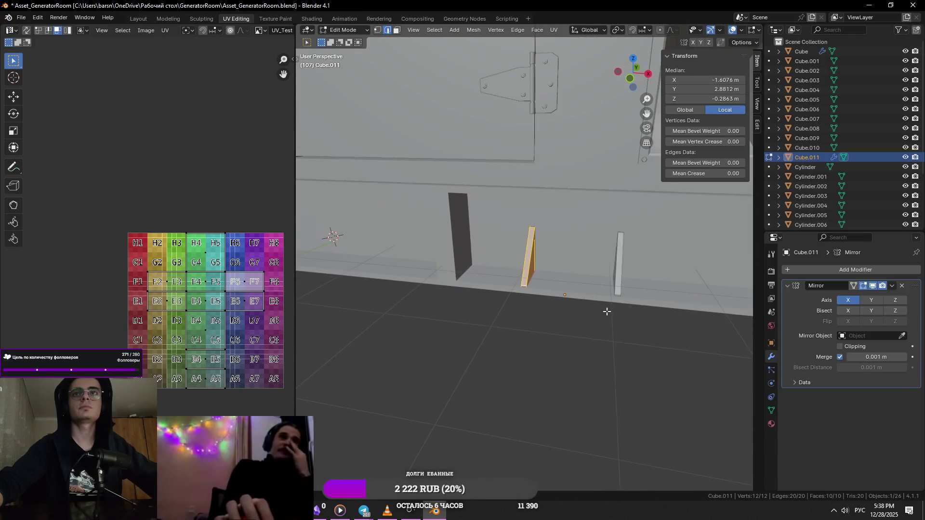
key(alt+Tab)
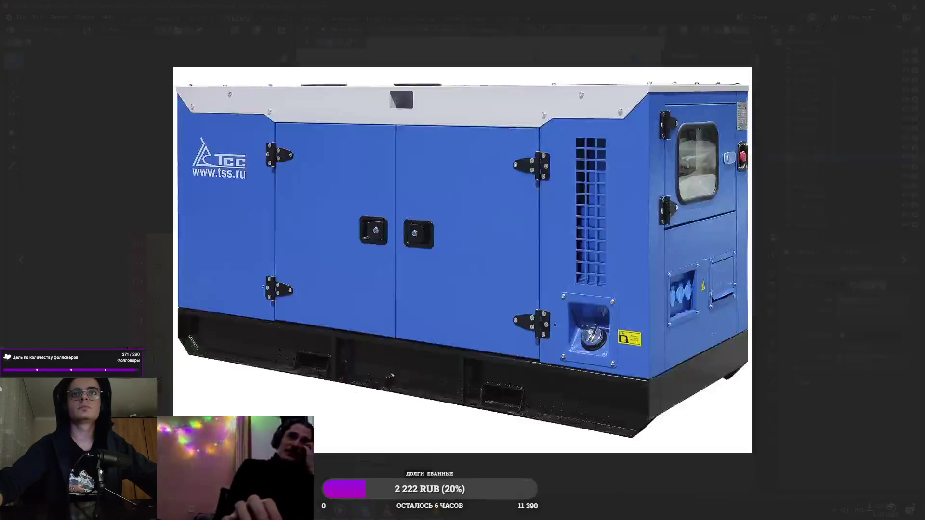
key(alt+Tab)
middle_drag(580, 293, 564, 327)
scroll(496, 335, up, 3)
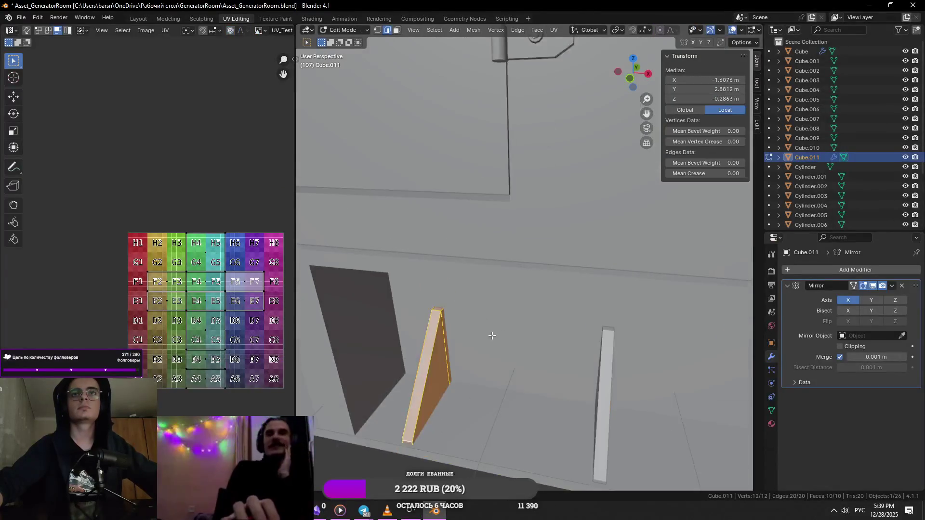
- Shift the bracket's end face along Y, toggling X-ray display to check it
click(467, 317)
key(KP_Decimal)
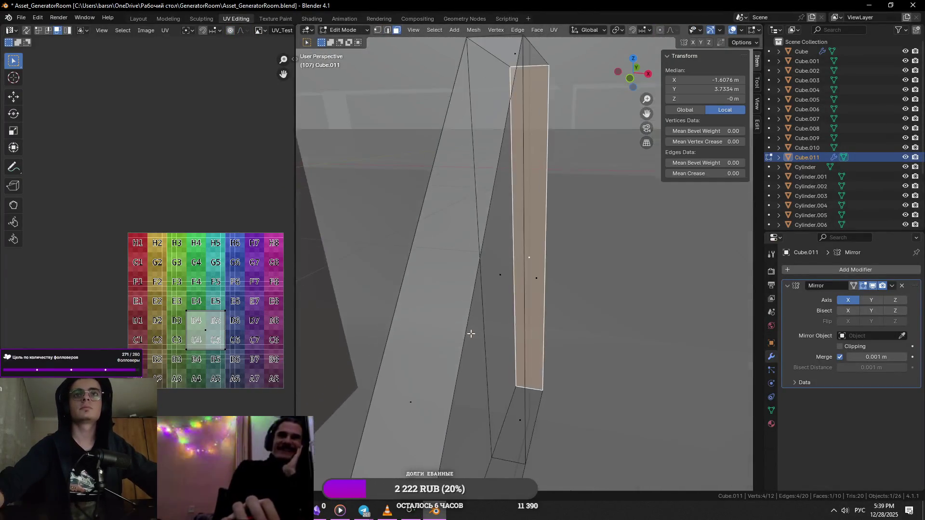
middle_drag(521, 297, 451, 271)
scroll(451, 271, down, 3)
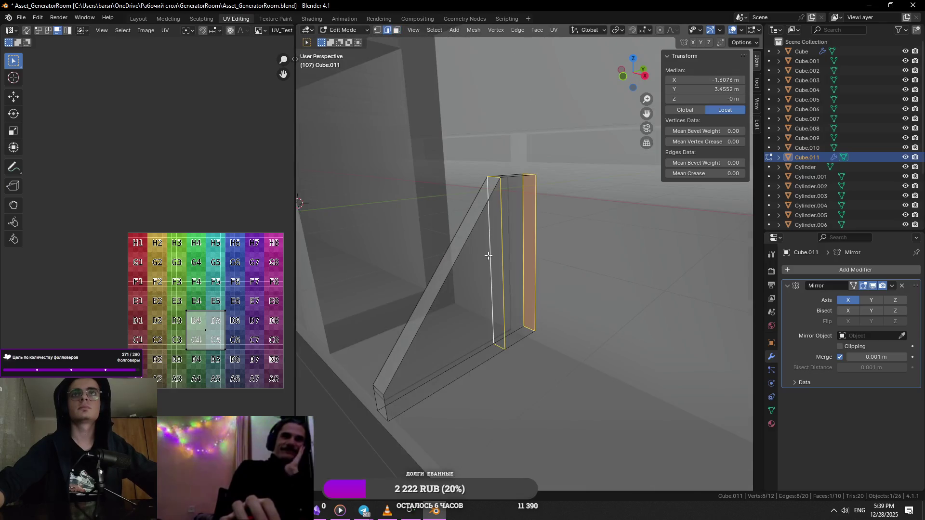
key(g)
key(x)
key(y)
click(562, 276)
key(alt+z)
key(alt+z)
- Move the bracket's outer face along X and then along Y for a slimmer profile
click(577, 246)
click(539, 247)
right_click(538, 248)
click(529, 231)
key(alt+z)
key(g)
key(x)
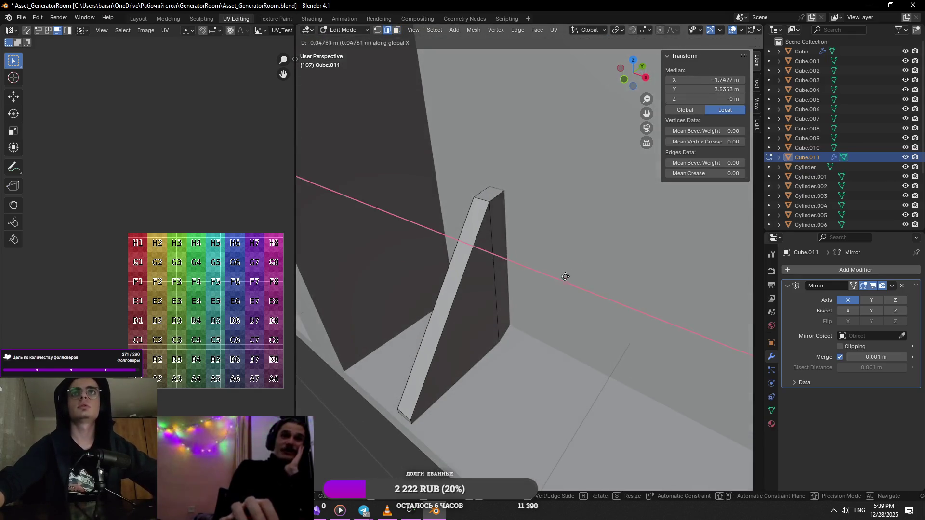
click(566, 281)
key(g)
key(y)
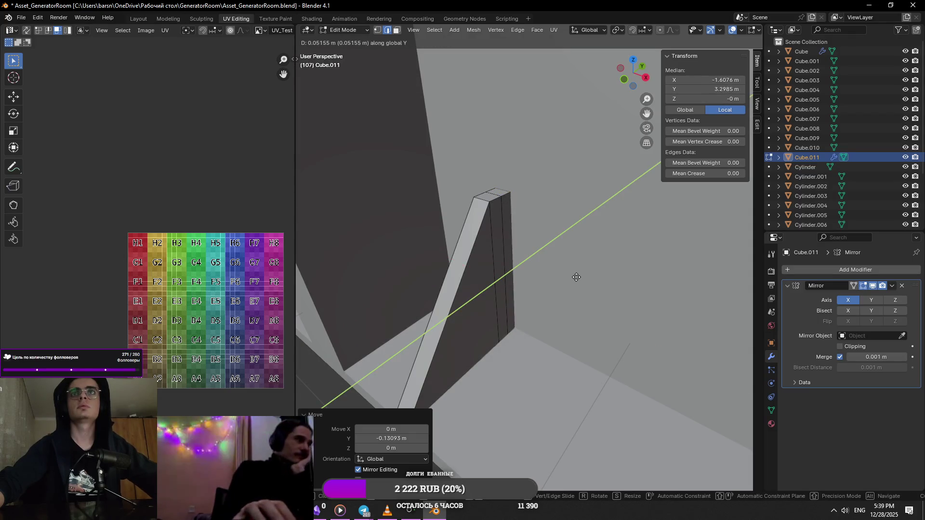
click(576, 277)
scroll(575, 277, down, 3)
- Begin extruding the selected face outward along its normal
key(g)
key(z)
key(z)
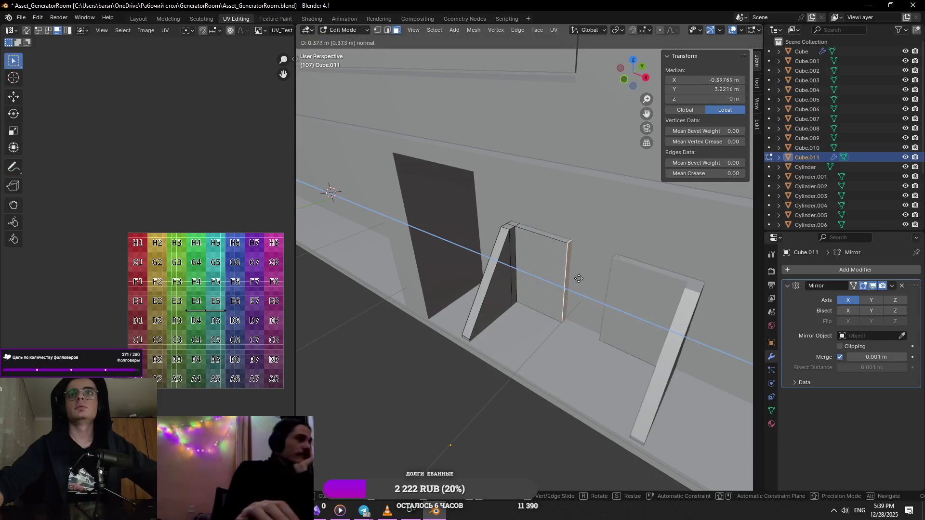
- Confirm the extruded panel and, with Mirror Clipping on, slide its vertical edge along X to the mirror centre
click(590, 284)
click(868, 335)
key(g)
key(x)
click(599, 324)
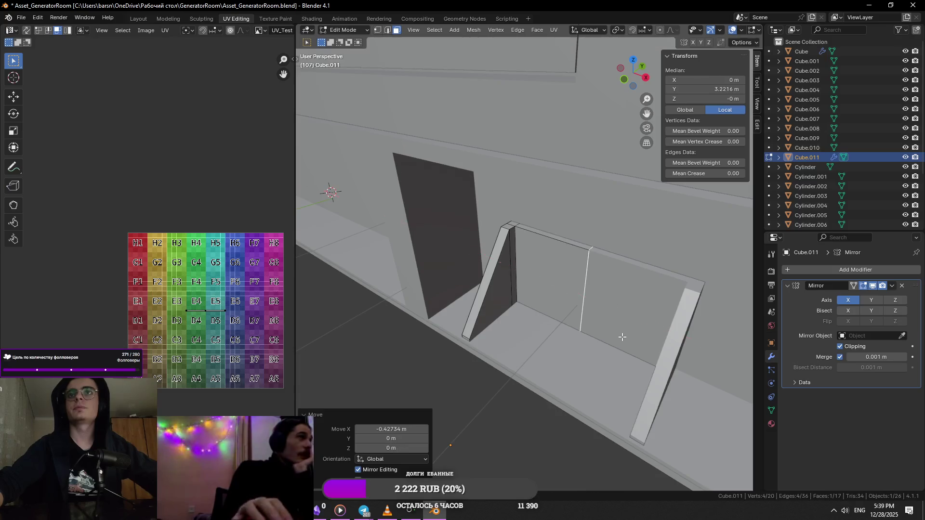
key(alt+z)
key(alt+z)
key(Tab)
scroll(582, 302, down, 3)
mouse_move(502, 348)
middle_down()
mouse_move(577, 289)
mouse_move(538, 319)
middle_up()
- Delete the loop of bottom faces on the bracket pillar
key(Tab)
key(alt+z)
middle_drag(505, 302, 490, 327)
click(490, 327)
key(g)
key(z)
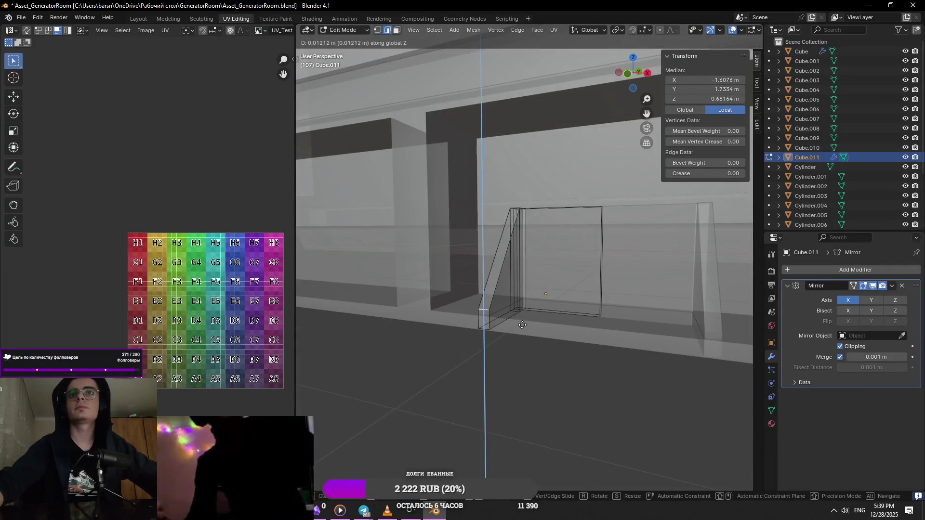
click(528, 319)
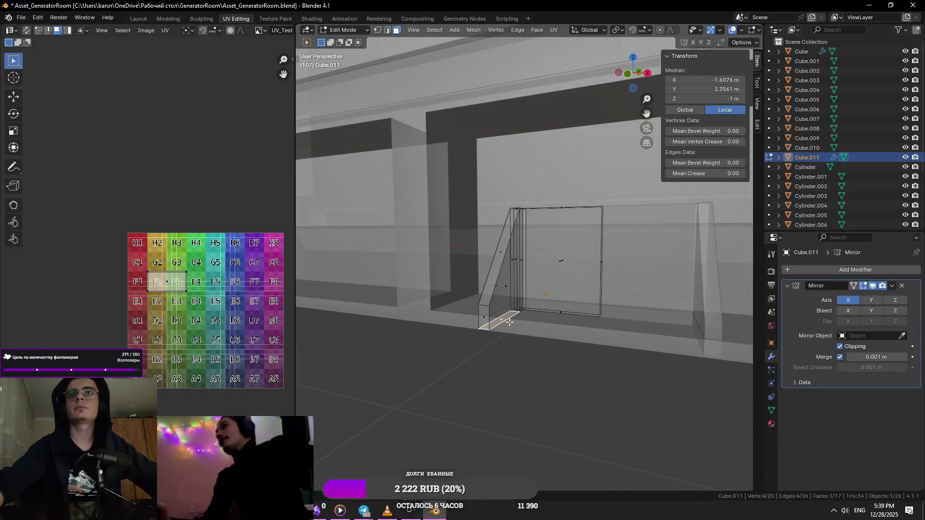
alt+click(587, 310)
scroll(549, 318, up, 3)
key(x)
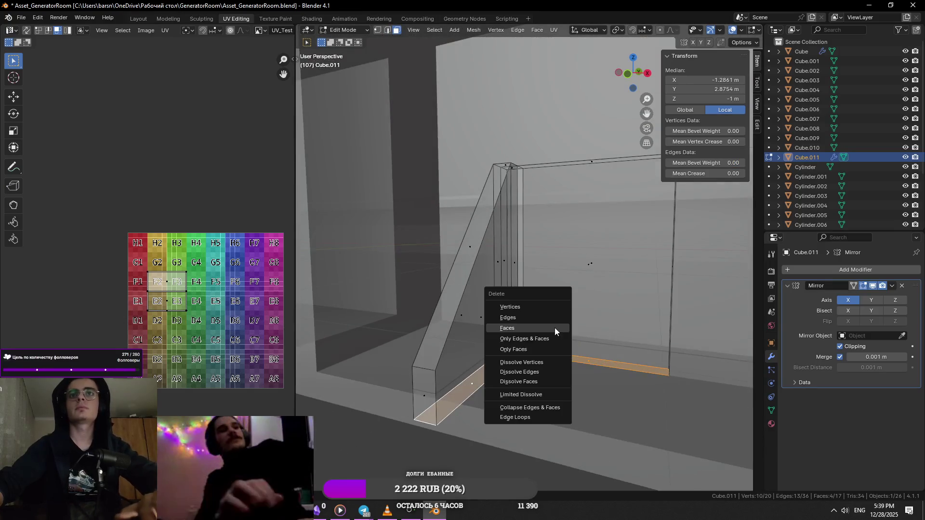
click(554, 327)
- Lower the floor strip along the left wall in Z, then bring up the generator reference photo
click(495, 367)
click(523, 375)
mouse_move(533, 378)
middle_down()
mouse_move(524, 375)
mouse_move(544, 418)
middle_up()
alt+click(524, 375)
click(554, 395)
scroll(569, 388, up, 3)
scroll(543, 418, down, 2)
click(539, 375)
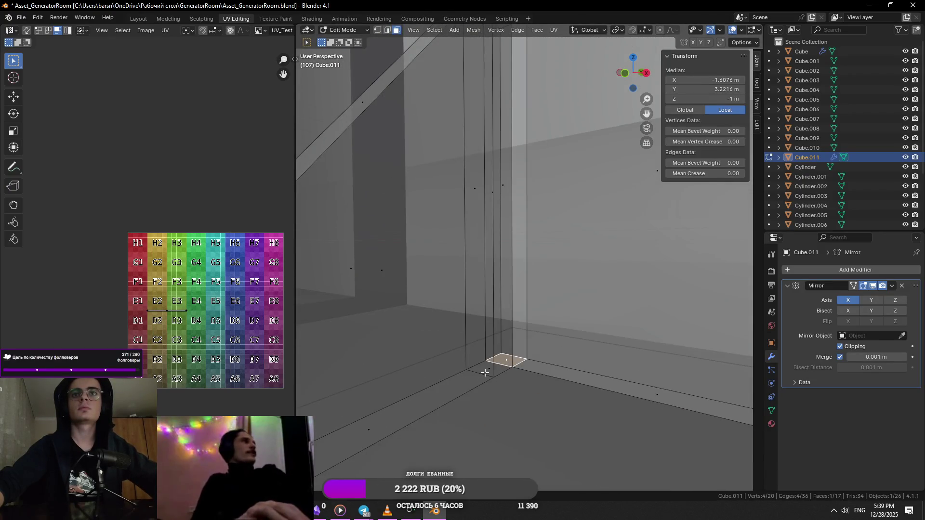
shift+click(341, 421)
middle_drag(550, 383, 580, 347)
right_click(580, 347)
key(Escape)
key(alt+z)
key(g)
key(z)
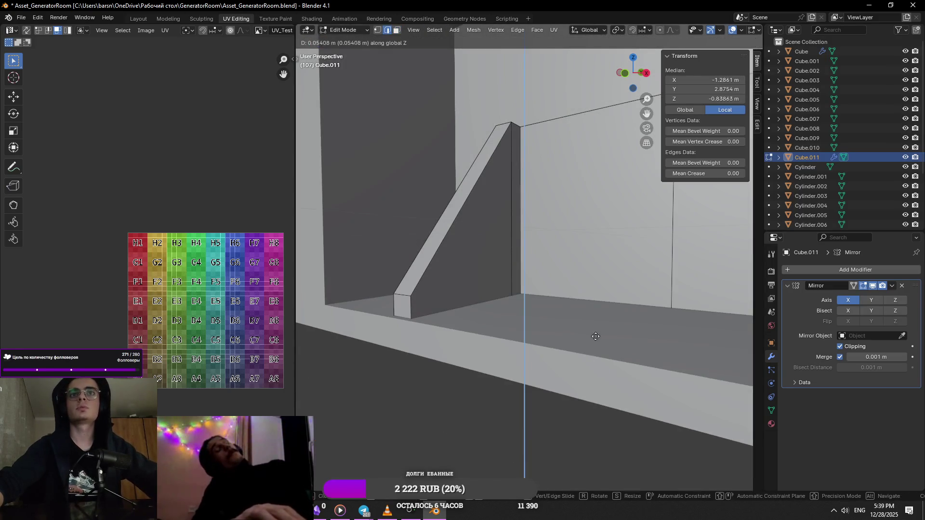
click(609, 314)
scroll(551, 307, down, 3)
key(Tab)
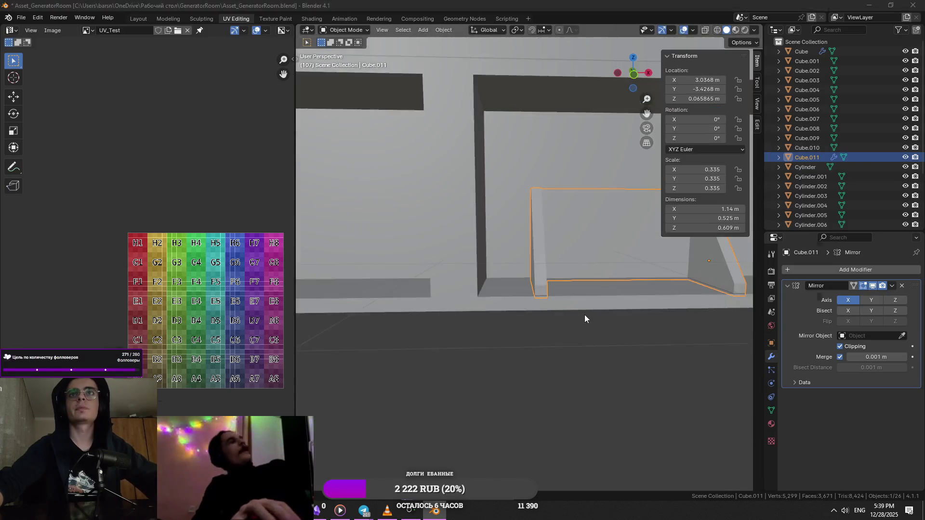
key(alt+Tab)
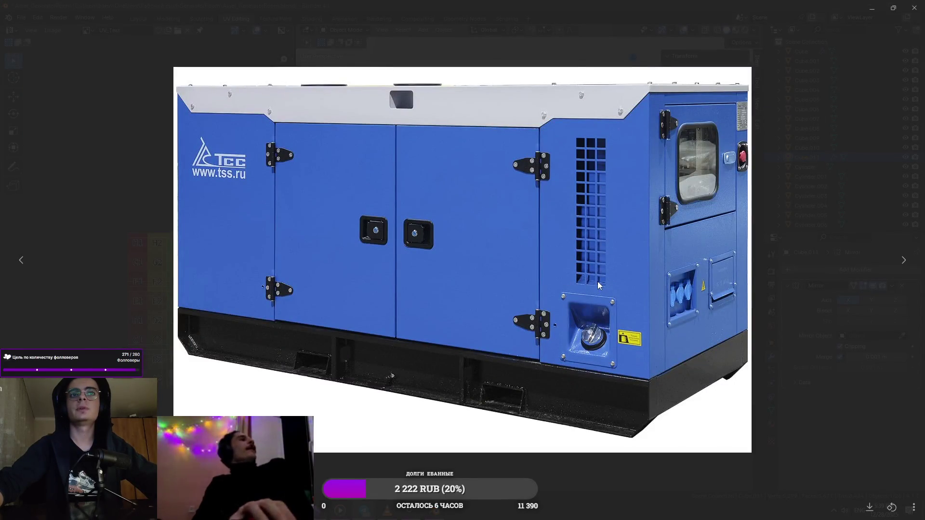
- Inspect the bracket's back panel face and compare against the generator reference
key(alt+Tab)
key(Tab)
middle_drag(555, 279, 539, 220)
click(539, 221)
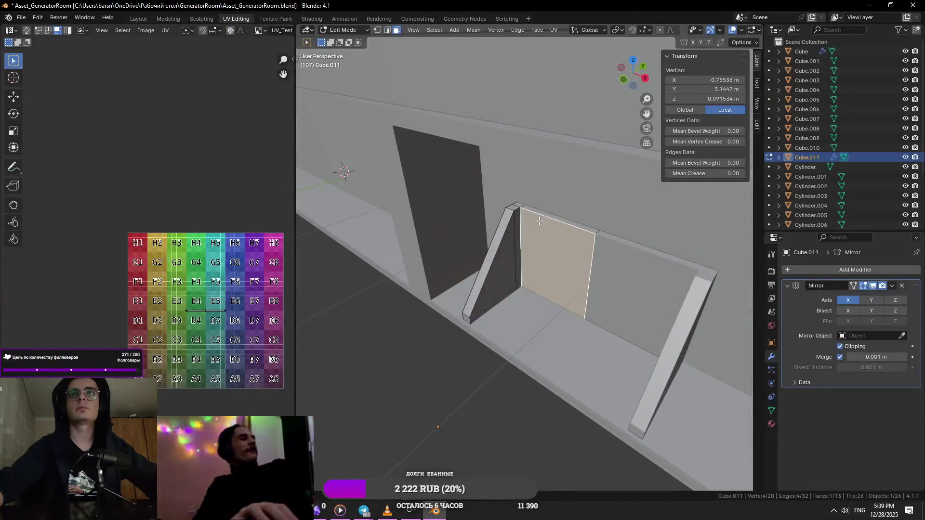
key(Tab)
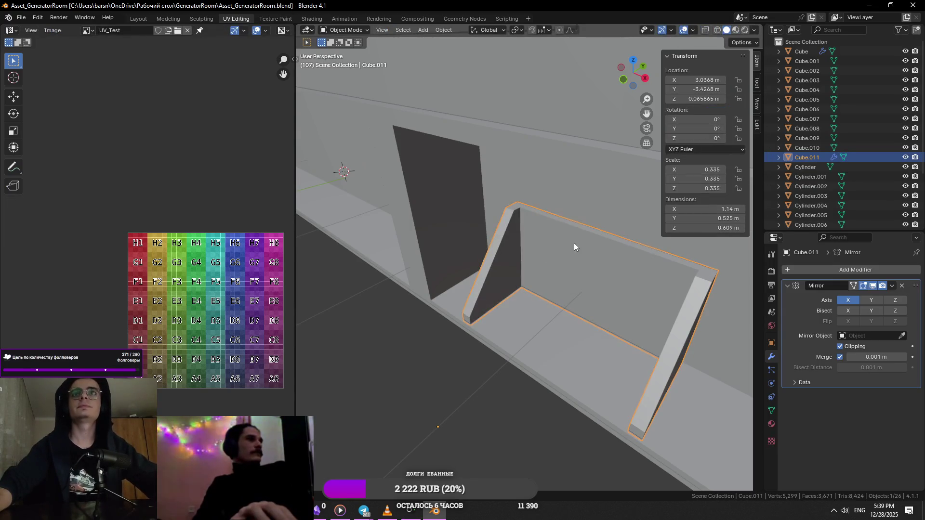
scroll(573, 247, down, 3)
scroll(568, 221, down, 4)
scroll(607, 273, down, 2)
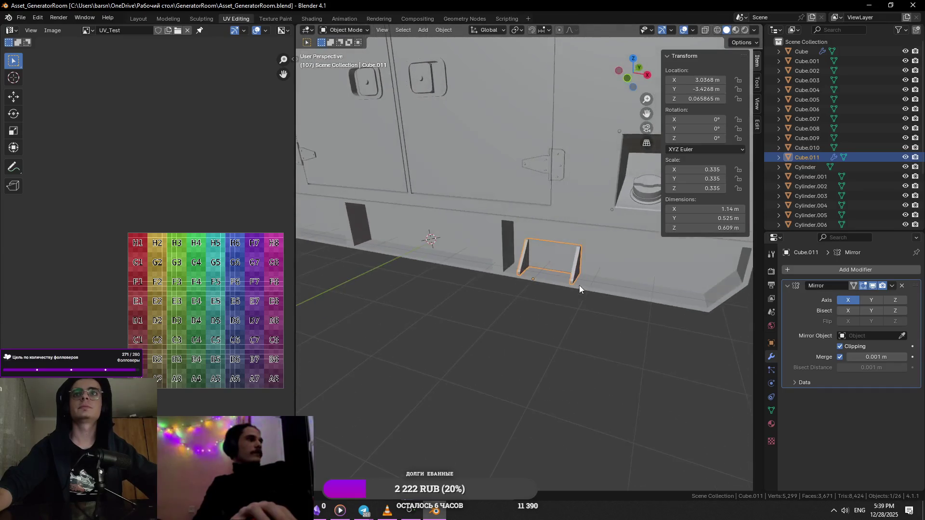
middle_drag(578, 285, 597, 293)
key(alt+Tab)
key(alt+Tab)
- Move the bracket object along X and apply its existing Mirror modifier
key(g)
key(x)
click(620, 320)
key(ctrl+a)
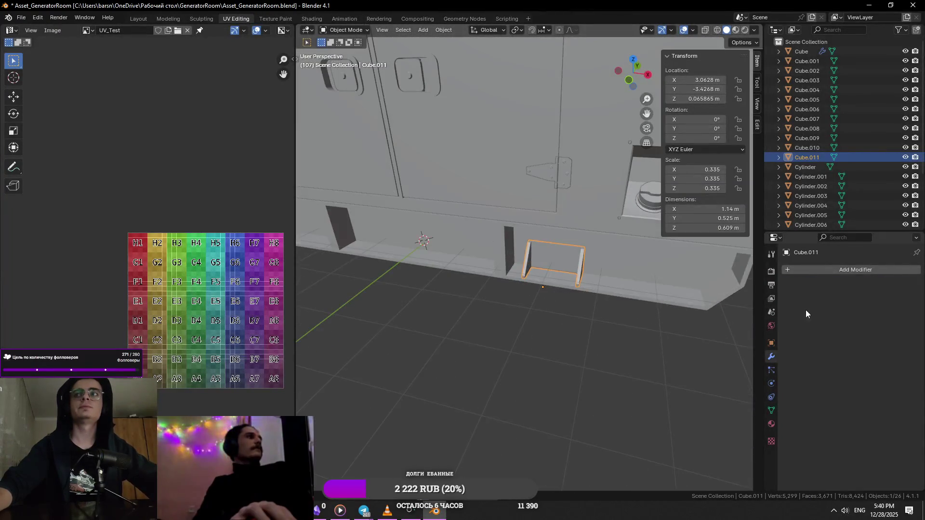
key(Tab)
scroll(634, 297, up, 3)
scroll(634, 296, up, 3)
scroll(633, 297, down, 3)
key(Tab)
scroll(634, 296, down, 3)
middle_drag(632, 297, 597, 279)
click(816, 271)
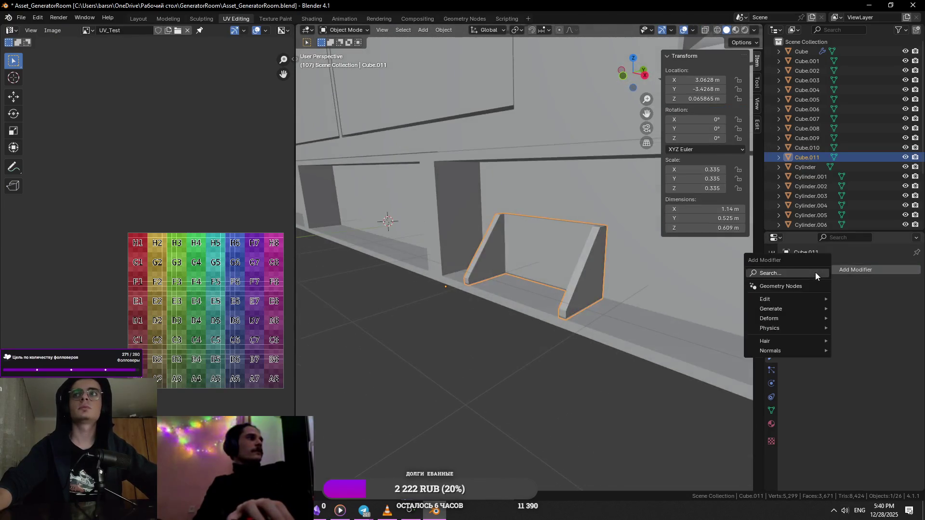
key(ctrl+z)
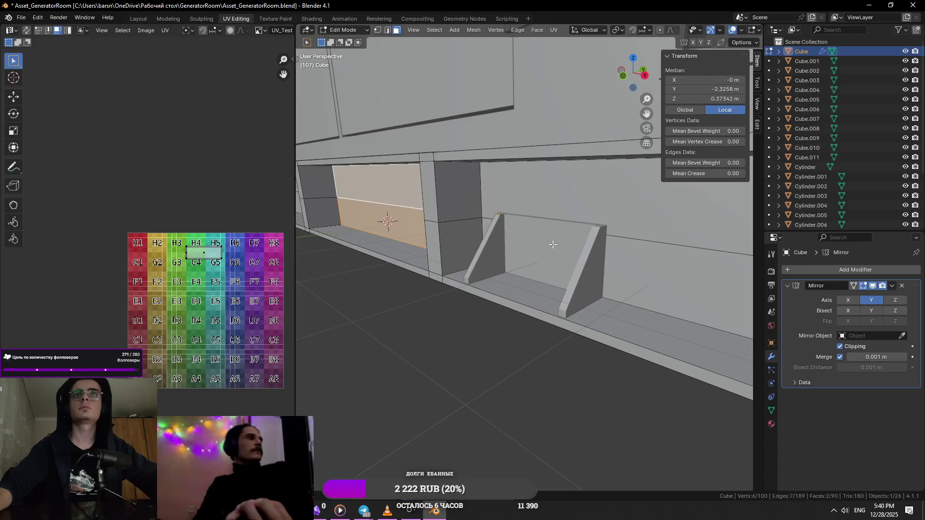
- Snap the bracket to the 3D cursor on the centre line and add a new Mirror modifier
key(Tab)
click(549, 245)
click(443, 29)
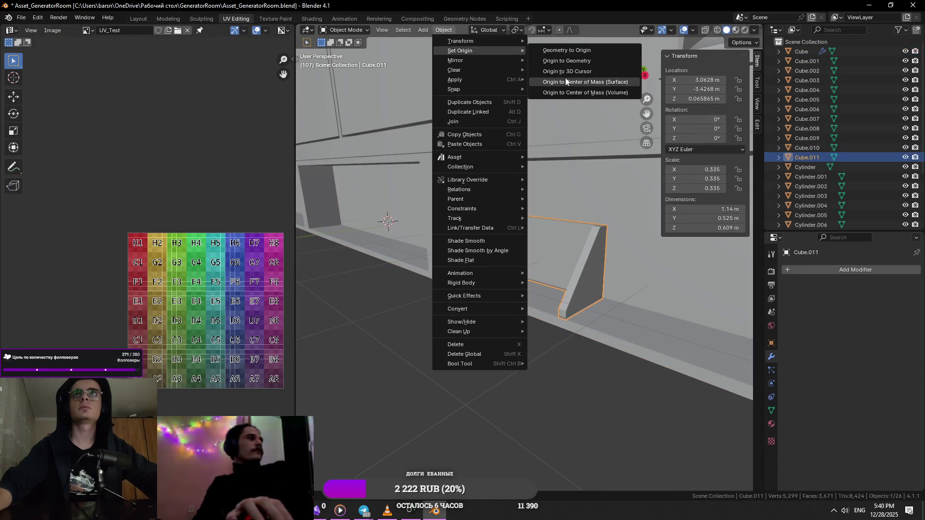
click(566, 77)
click(852, 272)
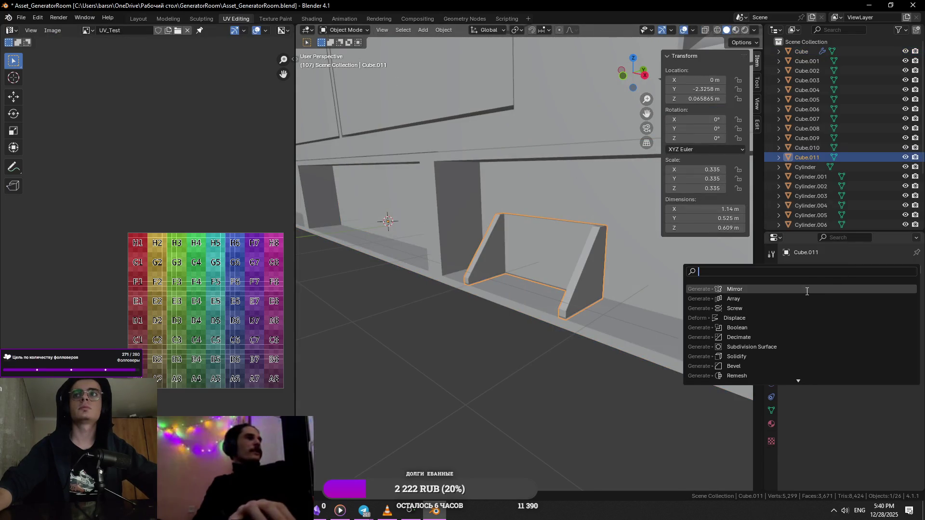
click(801, 293)
middle_drag(471, 277, 566, 293)
key(ctrl+a)
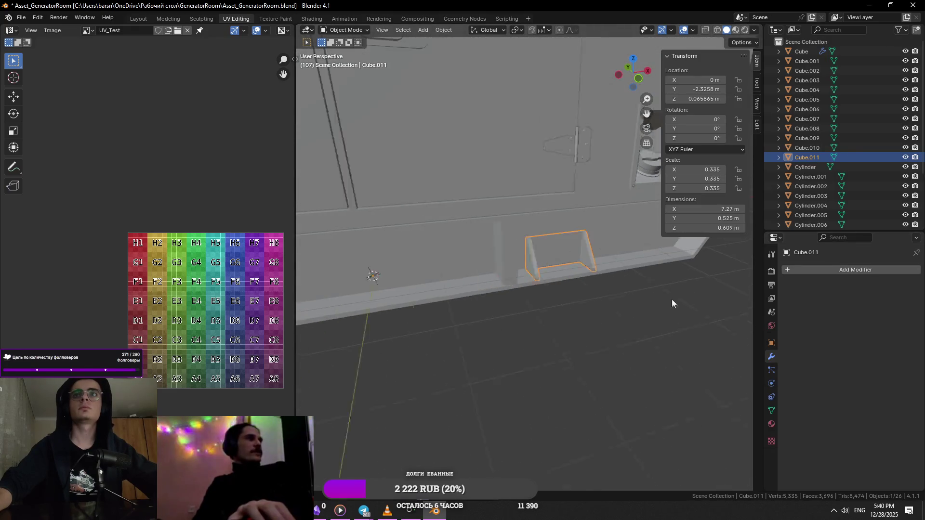
key(ctrl+z)
- Select and frame one bracket edge in mesh editing
key(Tab)
click(621, 287)
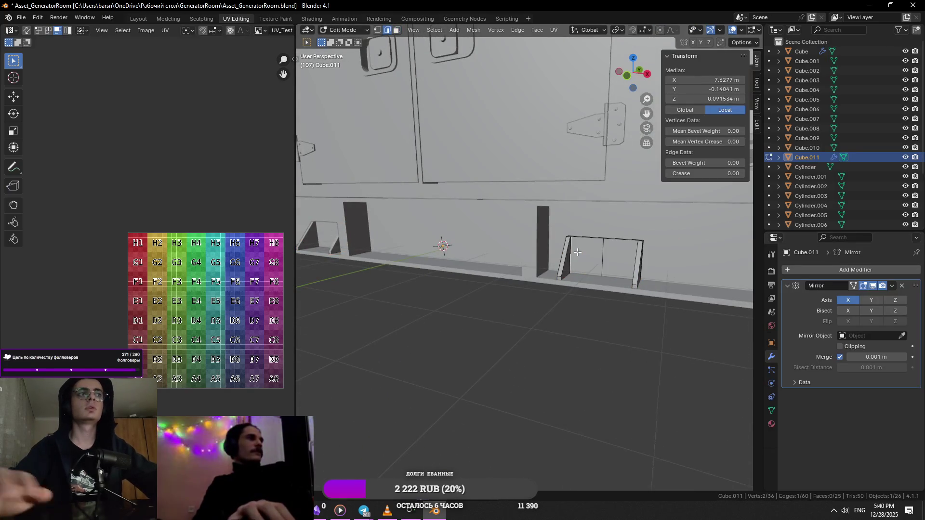
key(KP_Decimal)
right_click(557, 264)
mouse_move(364, 511)
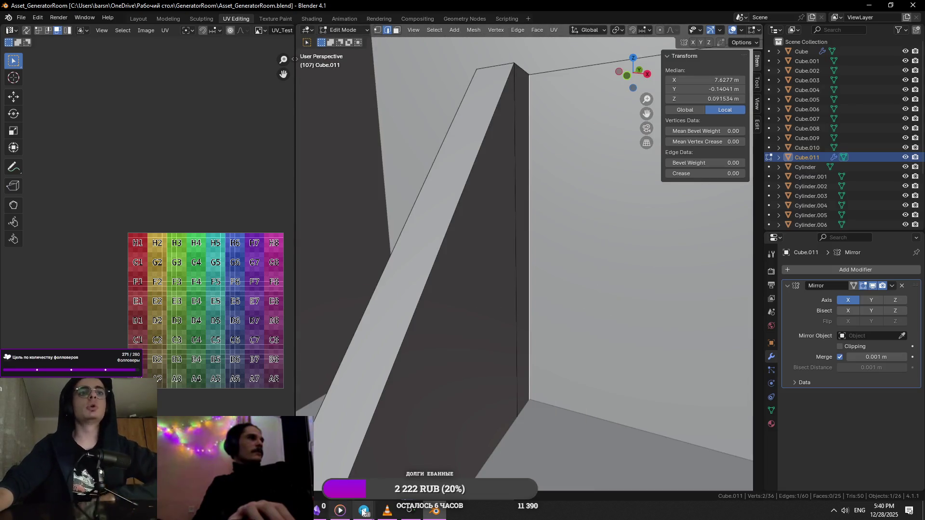
- Look at the saved generator photos, then go into the group chat
click(338, 464)
key(Escape)
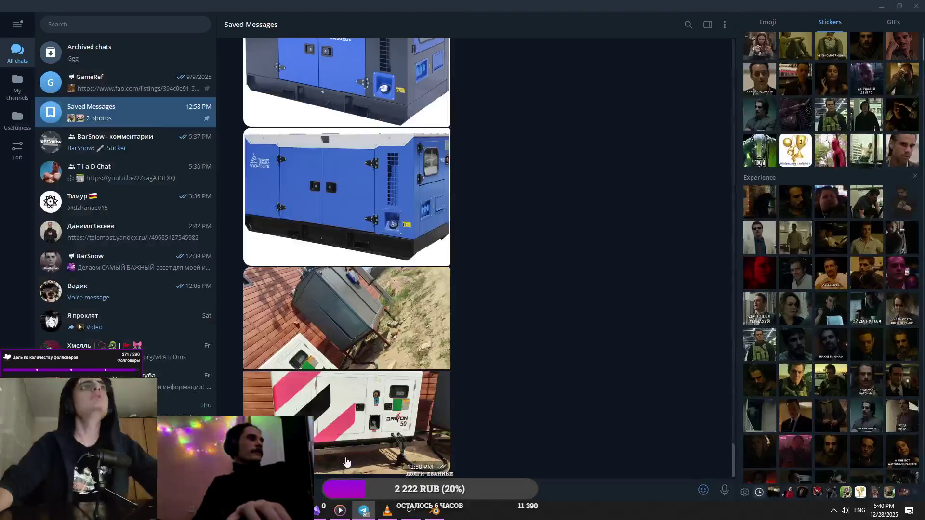
click(149, 148)
click(140, 177)
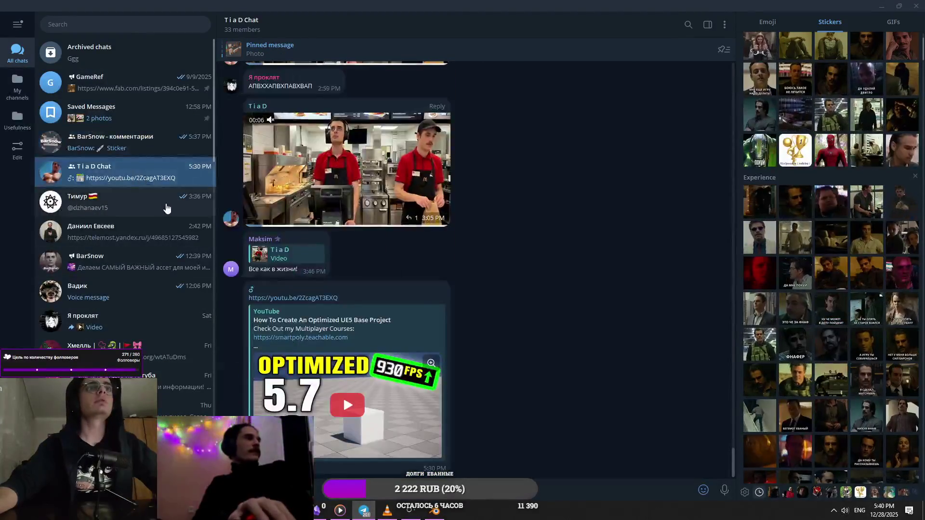
- Open and close the Report dialog on the video link message without reporting, then return to Blender
right_click(402, 301)
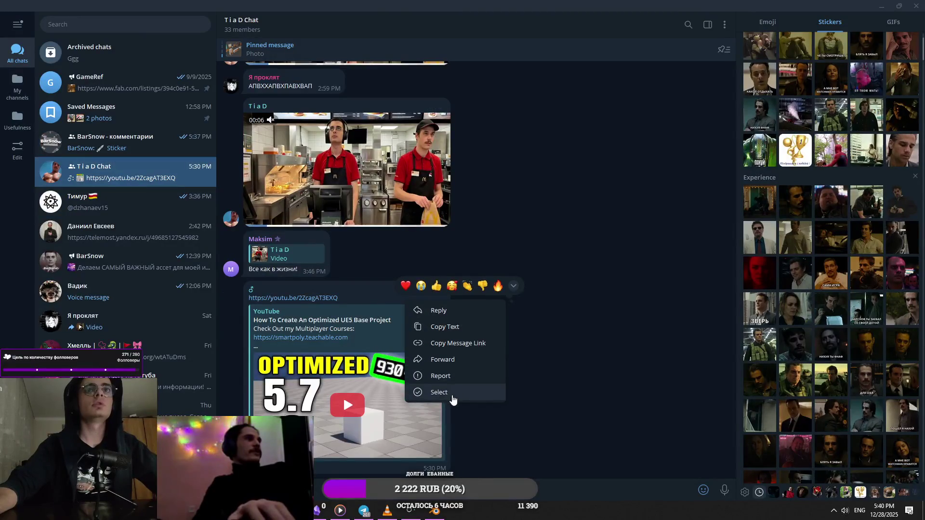
click(443, 379)
click(464, 309)
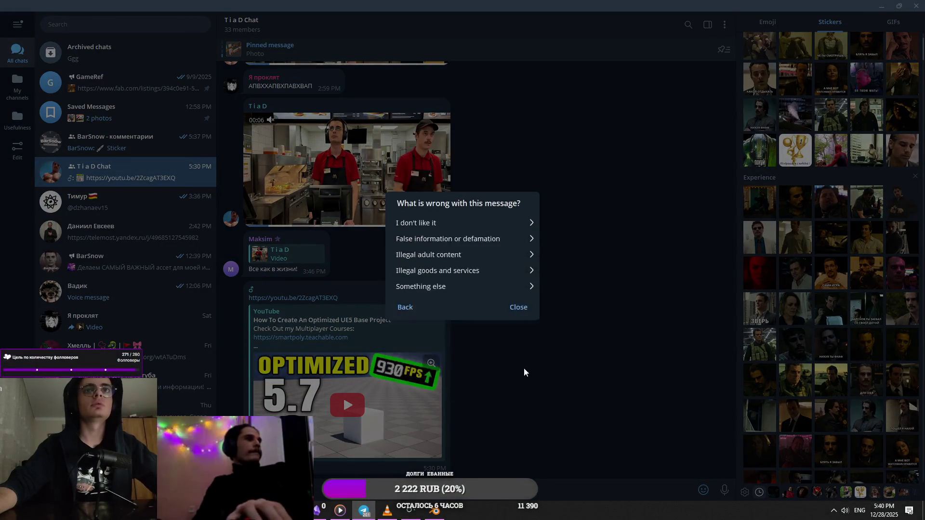
click(514, 322)
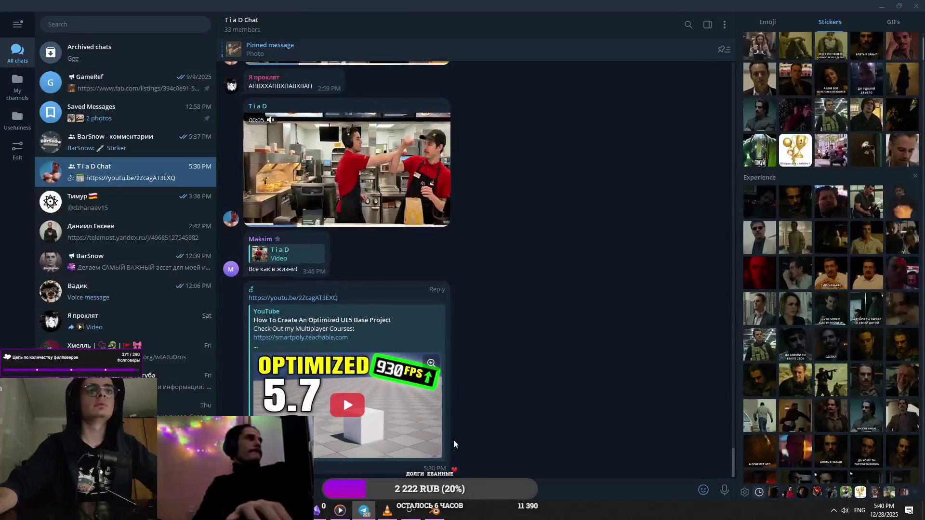
key(Escape)
click(878, 5)
scroll(555, 239, down, 3)
scroll(555, 239, up, 2)
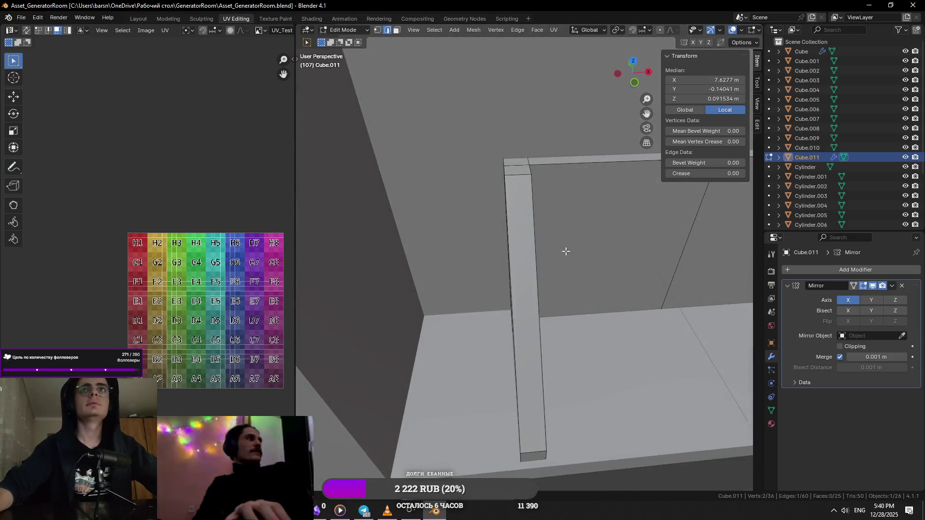
- Isolate the skirt mesh in local view and delete two wall faces
mouse_move(554, 237)
middle_down()
mouse_move(512, 276)
mouse_move(514, 289)
middle_up()
key(a)
key(KP_Divide)
key(alt+a)
click(514, 290)
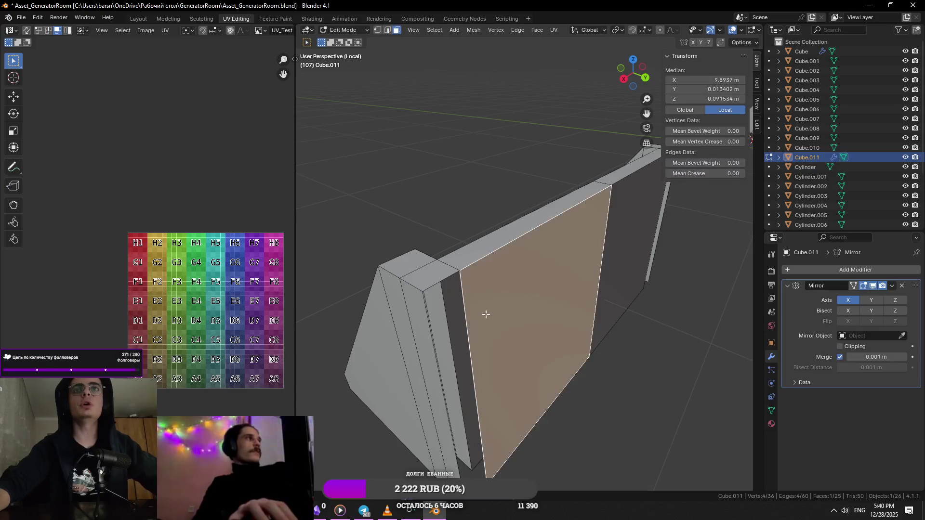
middle_drag(470, 314, 578, 314)
shift+click(581, 312)
key(x)
click(582, 313)
mouse_move(463, 260)
middle_down()
mouse_move(725, 232)
mouse_move(657, 250)
mouse_move(672, 275)
mouse_move(539, 158)
middle_up()
- Mark seams along the corner post edges
shift+click(725, 233)
scroll(677, 259, up, 5)
mouse_move(407, 346)
middle_down()
mouse_move(463, 310)
mouse_move(499, 347)
mouse_move(386, 359)
middle_up()
shift+click(499, 348)
right_click(386, 359)
click(422, 364)
scroll(416, 373, down, 5)
- Mark seams along the beam and front-wall edges
click(461, 327)
scroll(462, 327, up, 5)
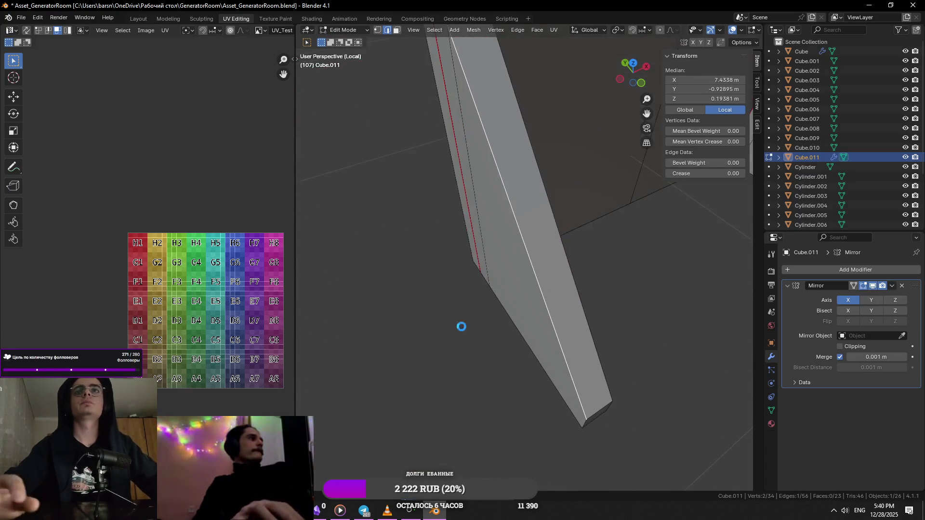
middle_drag(463, 327, 552, 238)
scroll(609, 269, down, 5)
click(529, 323)
mouse_move(610, 268)
middle_down()
mouse_move(529, 323)
mouse_move(612, 374)
mouse_move(579, 314)
mouse_move(555, 326)
middle_up()
key(2)
click(611, 373)
scroll(579, 315, up, 2)
shift+click(579, 315)
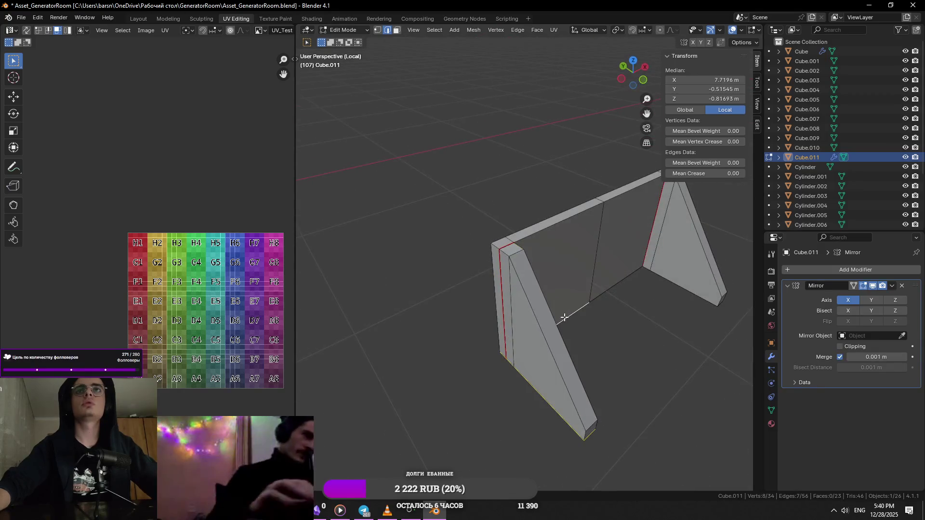
right_click(554, 326)
shift+click(528, 309)
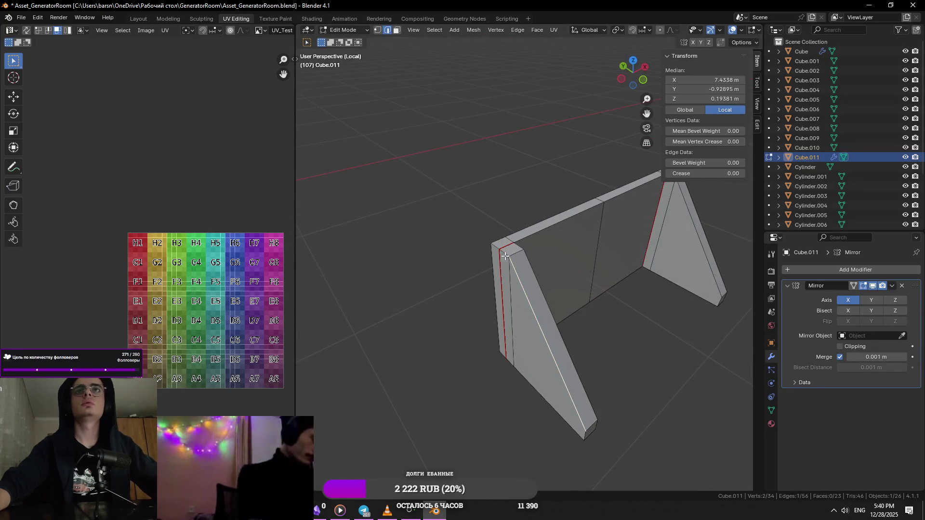
right_click(526, 269)
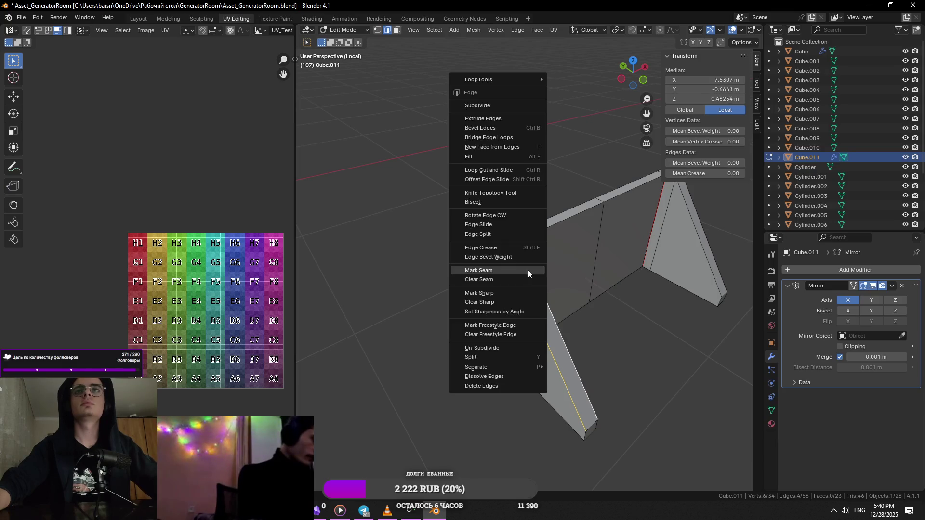
click(528, 269)
- Mark seams on the right post edges
middle_drag(527, 270, 695, 299)
click(695, 300)
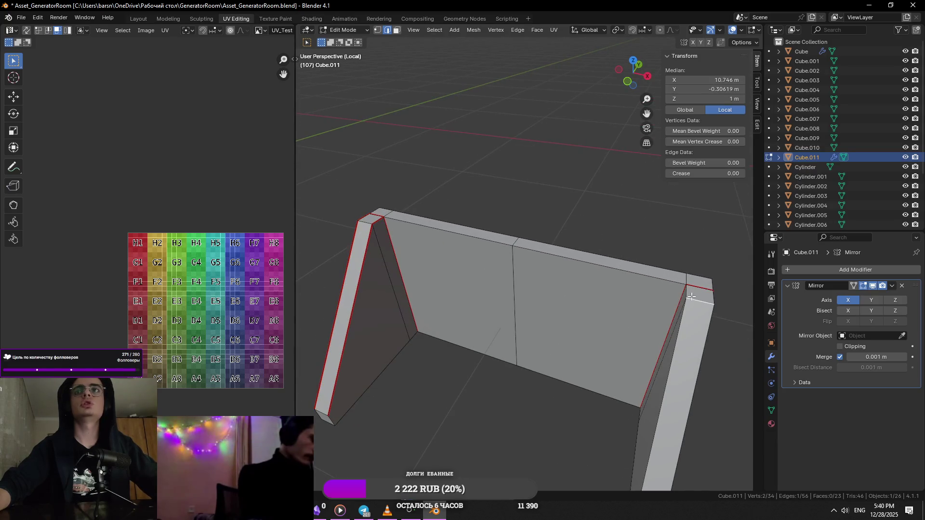
right_click(701, 319)
click(714, 301)
scroll(715, 301, down, 3)
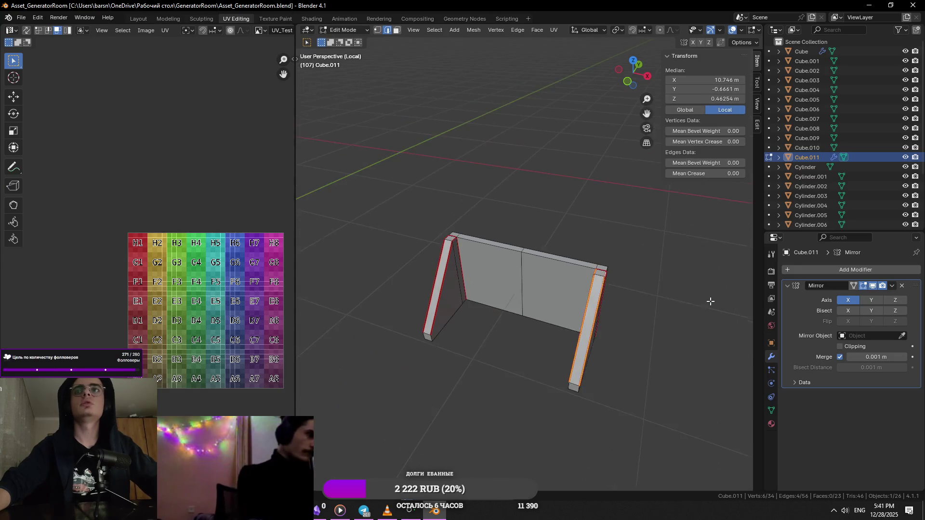
- Select the two vertical edges of the post base face, then select the entire skirt mesh
key(a)
click(614, 391)
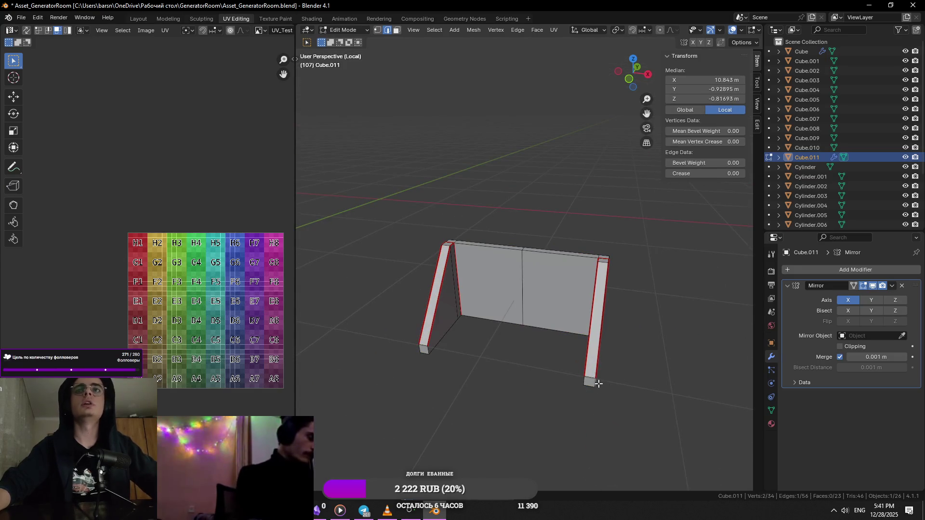
scroll(600, 375, up, 5)
click(495, 294)
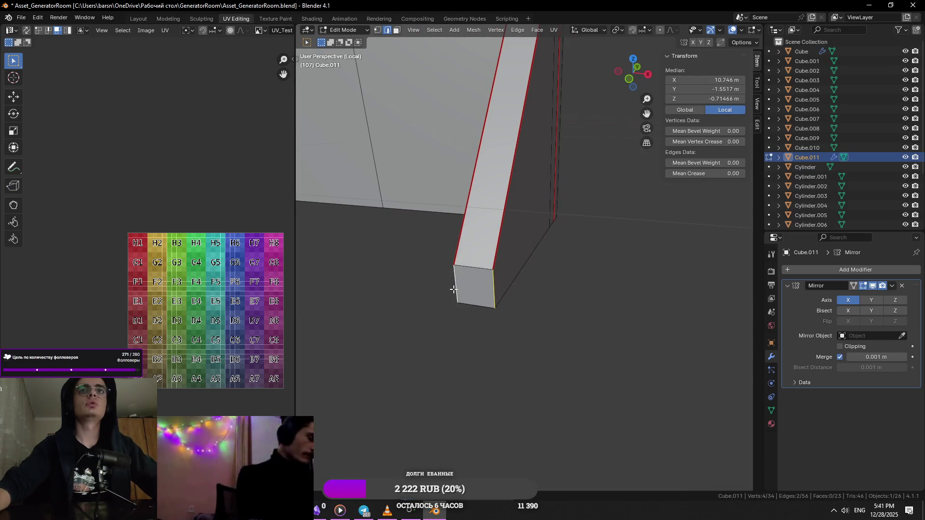
scroll(455, 297, down, 5)
scroll(510, 299, down, 2)
scroll(527, 309, up, 3)
key(1)
click(531, 312)
key(KP_Decimal)
key(2)
scroll(538, 274, down, 2)
click(532, 289)
shift+click(602, 293)
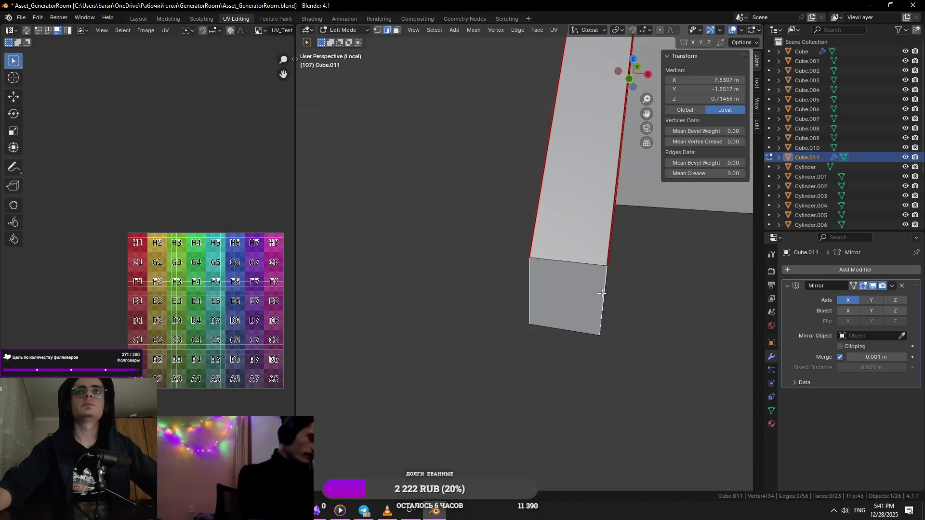
key(a)
scroll(557, 116, down, 2)
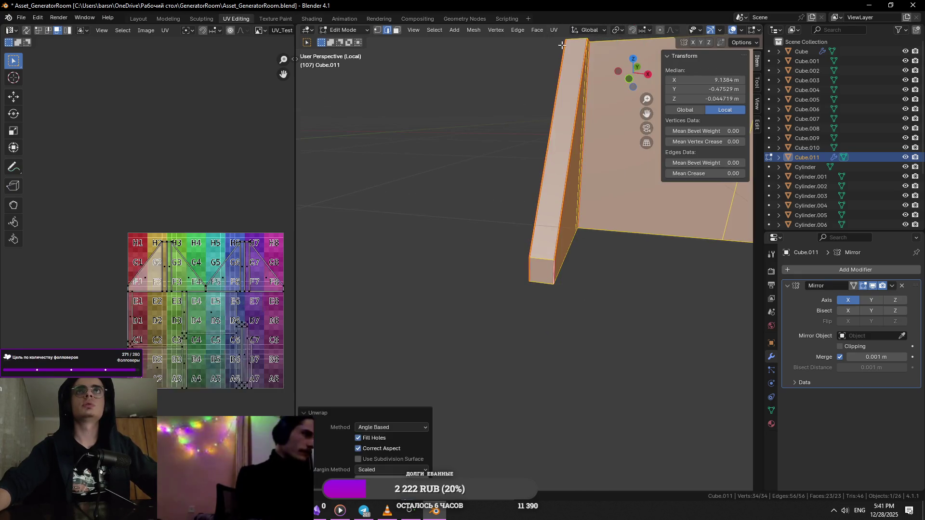
scroll(569, 273, down, 5)
- Check the UV layout, then mark a seam along the wall top edge
shift+middle_drag(568, 272, 465, 368)
scroll(464, 368, up, 1)
key(3)
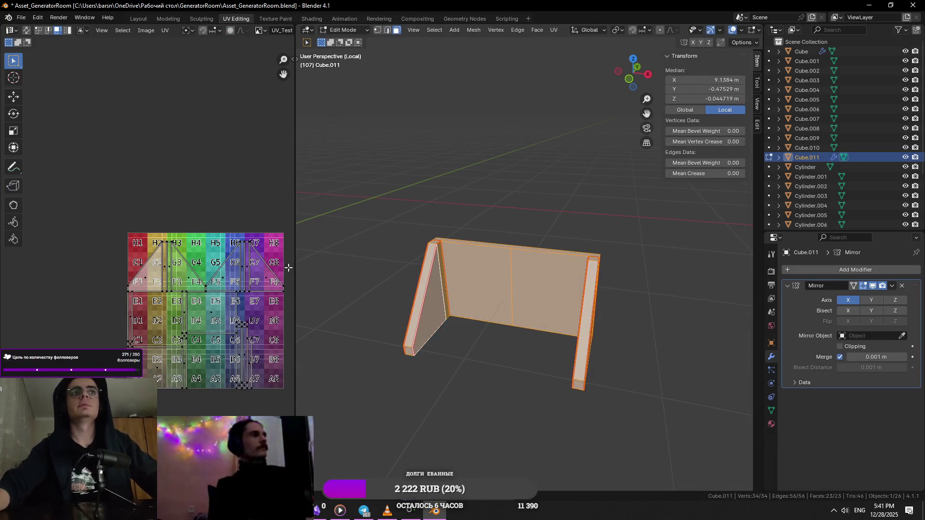
click(135, 338)
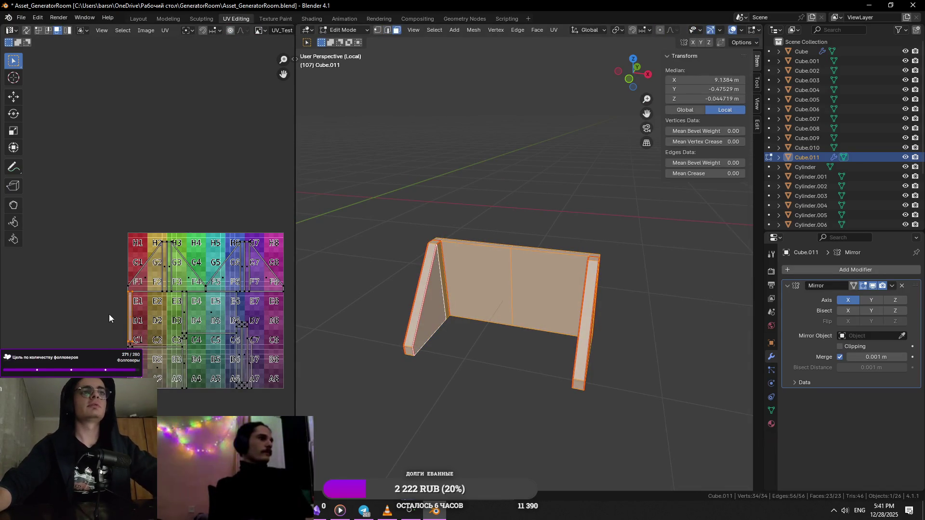
shift+click(134, 339)
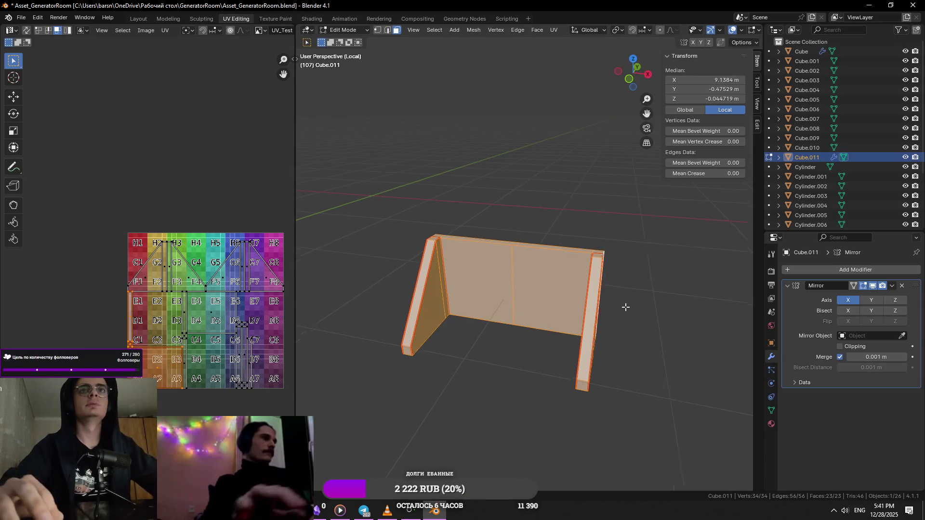
scroll(624, 306, up, 2)
scroll(602, 293, up, 2)
scroll(547, 286, up, 2)
scroll(538, 231, up, 1)
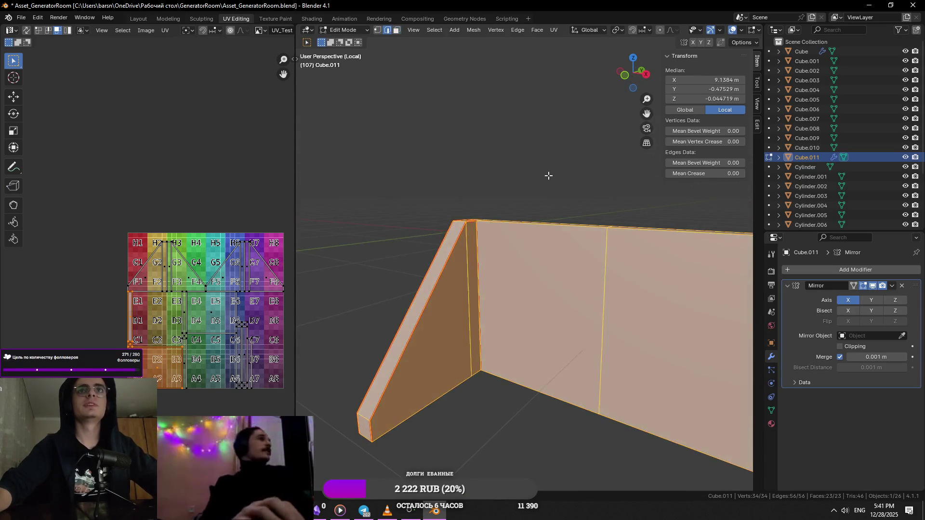
key(2)
click(564, 180)
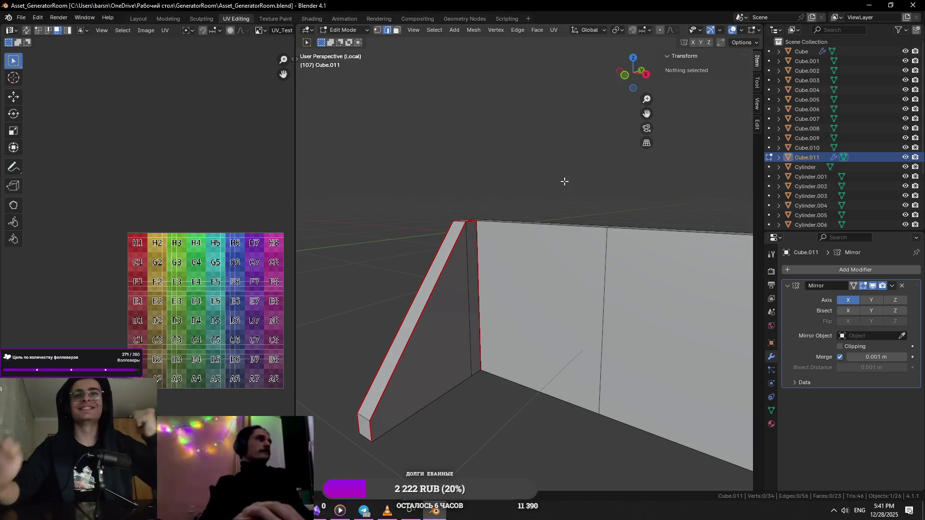
middle_drag(563, 180, 599, 224)
click(574, 209)
right_click(574, 214)
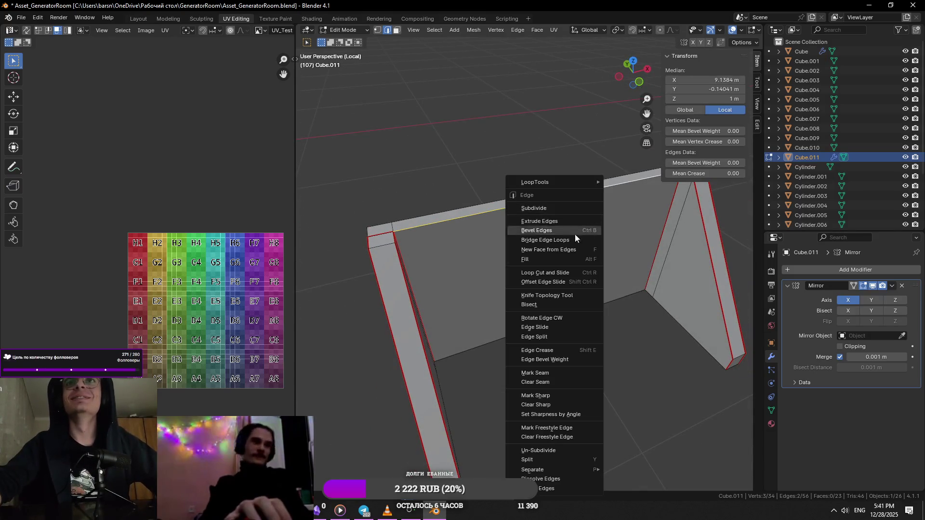
click(567, 377)
- Re-unwrap the whole skirt piece and inspect the UV islands on the checker grid
key(Tab)
middle_drag(562, 340, 561, 341)
key(Tab)
key(Tab)
key(Tab)
key(a)
key(u)
click(561, 38)
key(a)
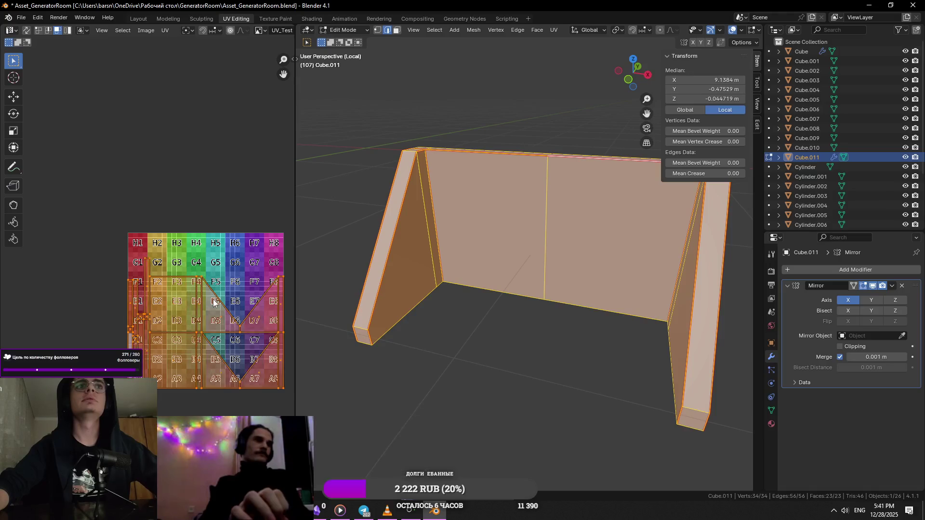
mouse_move(210, 329)
middle_down()
mouse_move(166, 304)
mouse_move(249, 262)
mouse_move(228, 312)
middle_up()
scroll(174, 289, up, 2)
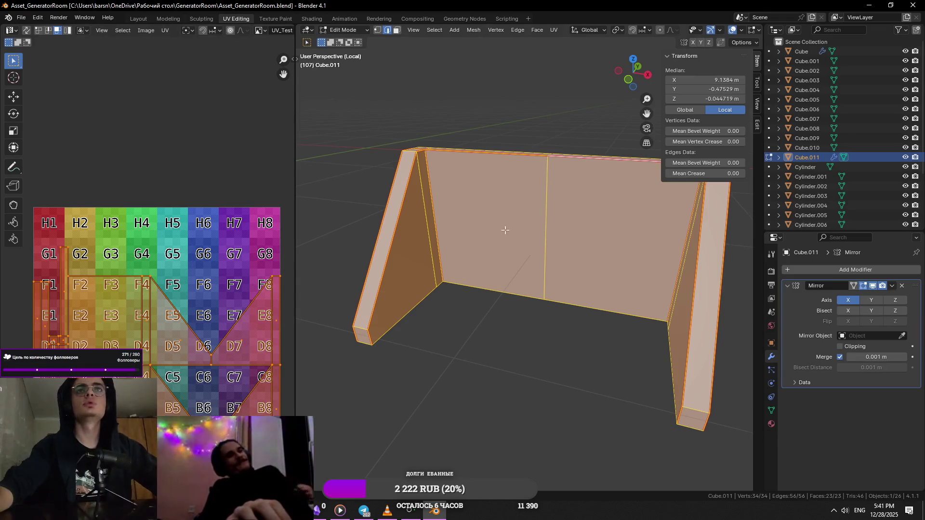
- Leave mesh editing and exit local view to show the full scene
key(Tab)
scroll(503, 227, down, 4)
key(KP_Divide)
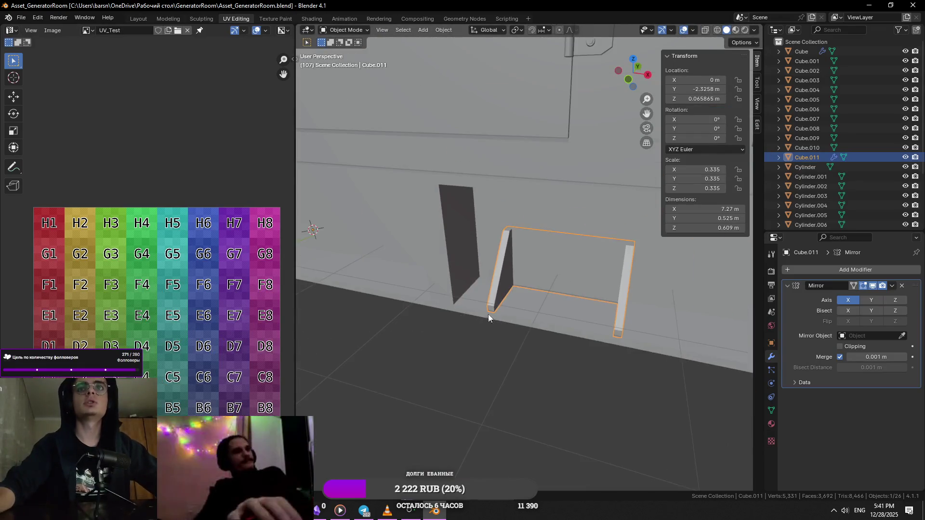
click(441, 325)
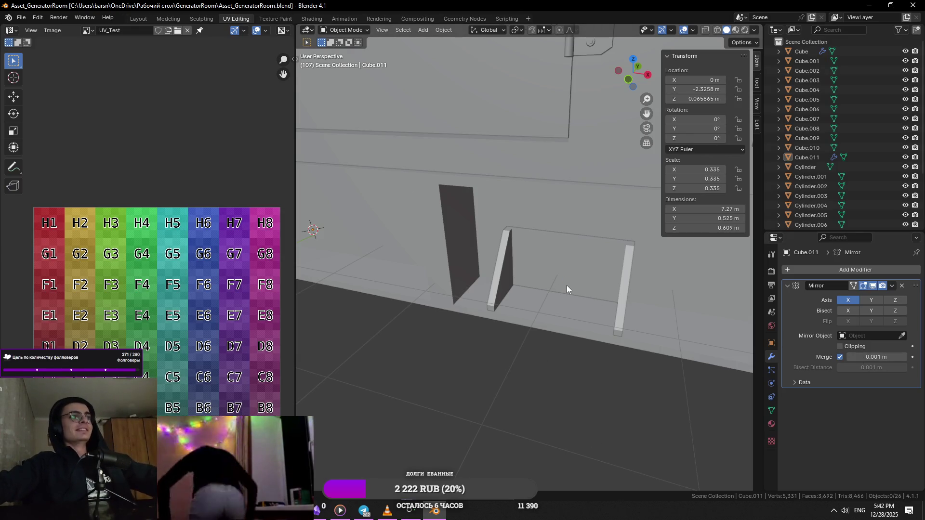
click(522, 294)
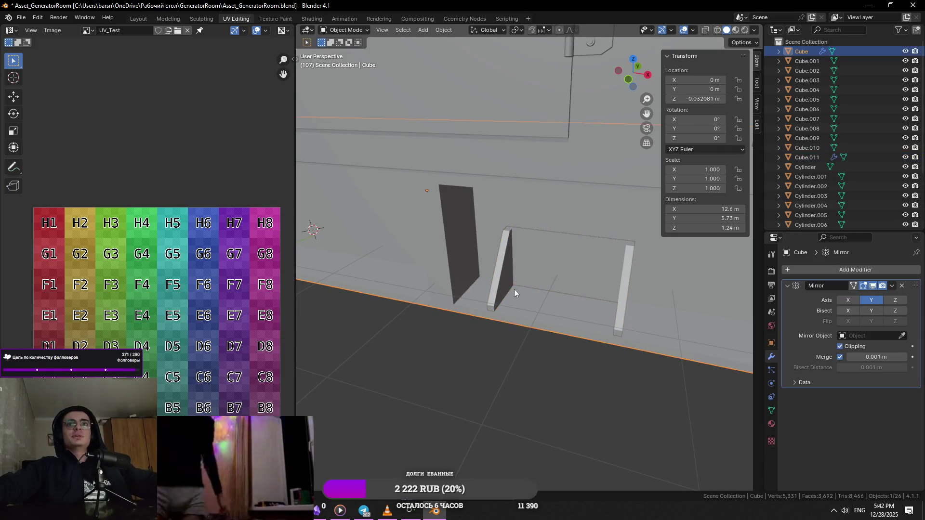
- Join the skirt piece into the generator base (Ctrl+J) and isolate the merged mesh for editing
click(516, 291)
scroll(496, 279, down, 3)
shift+click(498, 252)
key(ctrl+j)
key(Tab)
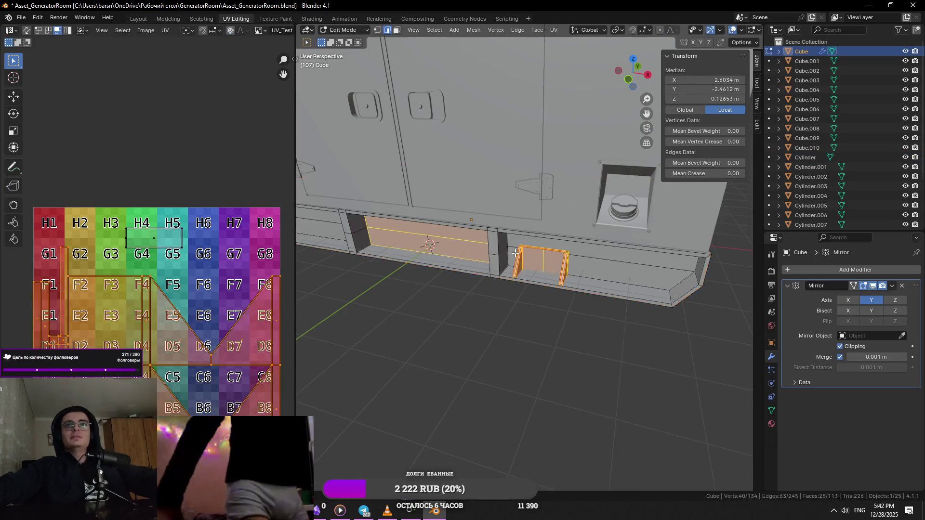
key(slash)
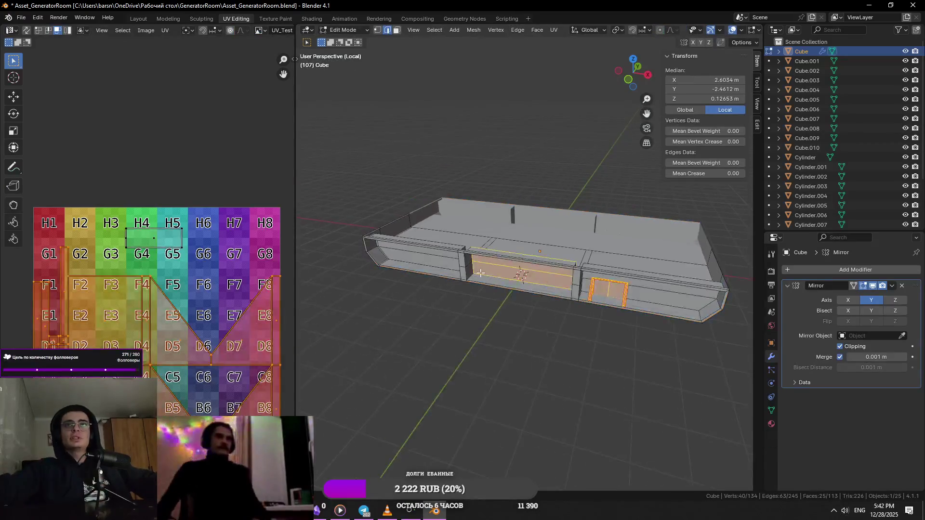
key(KP_Decimal)
middle_drag(573, 272, 431, 233)
middle_drag(482, 235, 535, 275)
- Mark a first pair of selected wall edges as seams
click(628, 271)
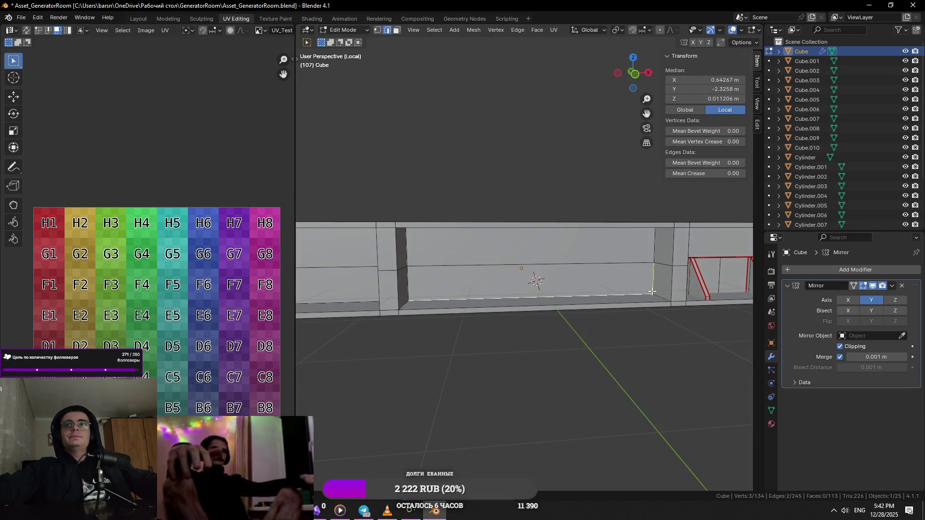
scroll(649, 290, up, 2)
middle_drag(361, 283, 495, 316)
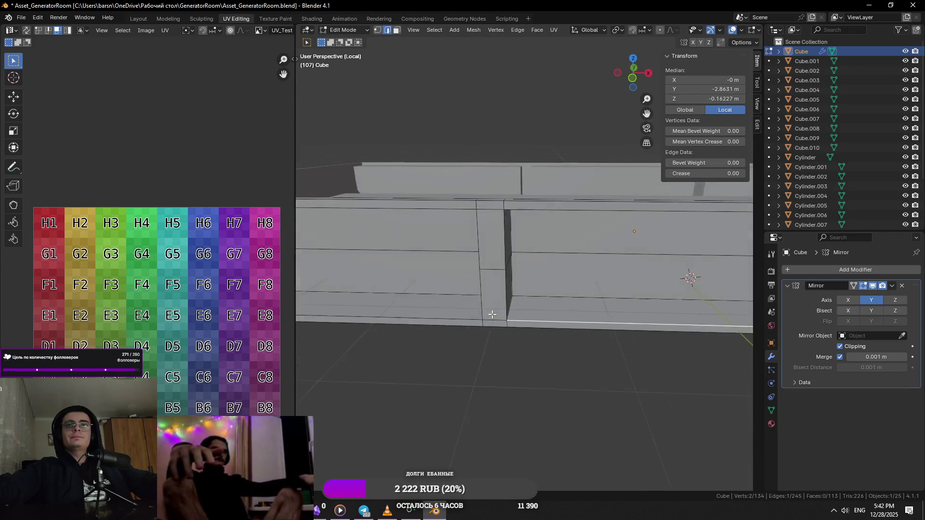
shift+click(518, 210)
key(ctrl+e)
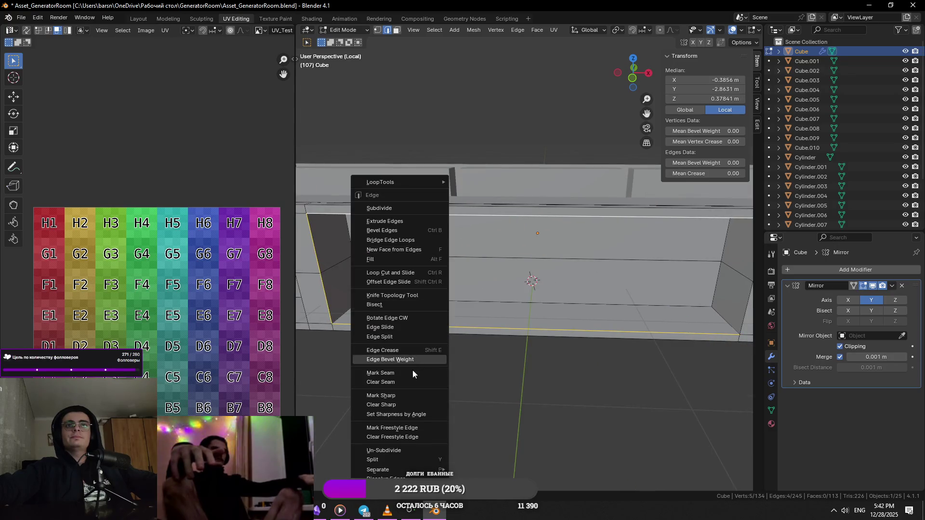
click(412, 374)
- Gather several more wall edges into the selection while orbiting around the skirt
middle_drag(413, 373, 589, 270)
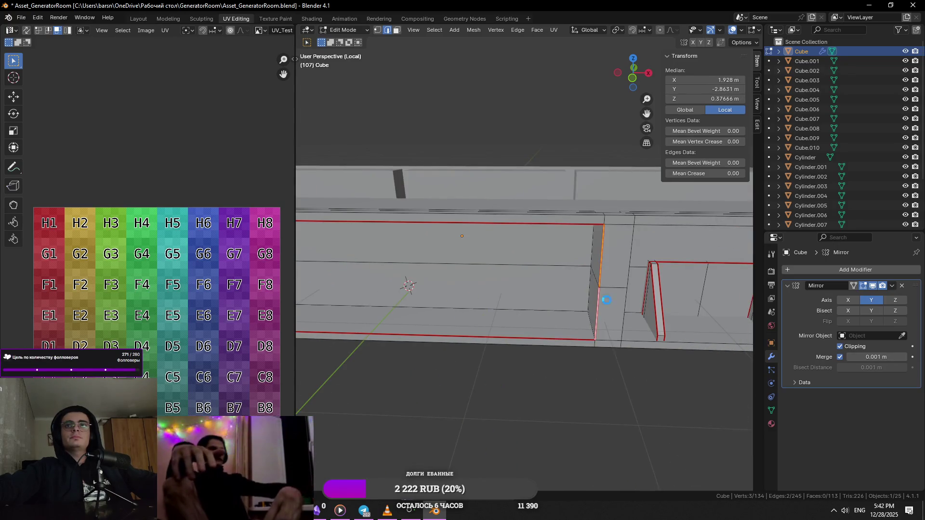
shift+click(604, 303)
middle_drag(604, 303, 518, 320)
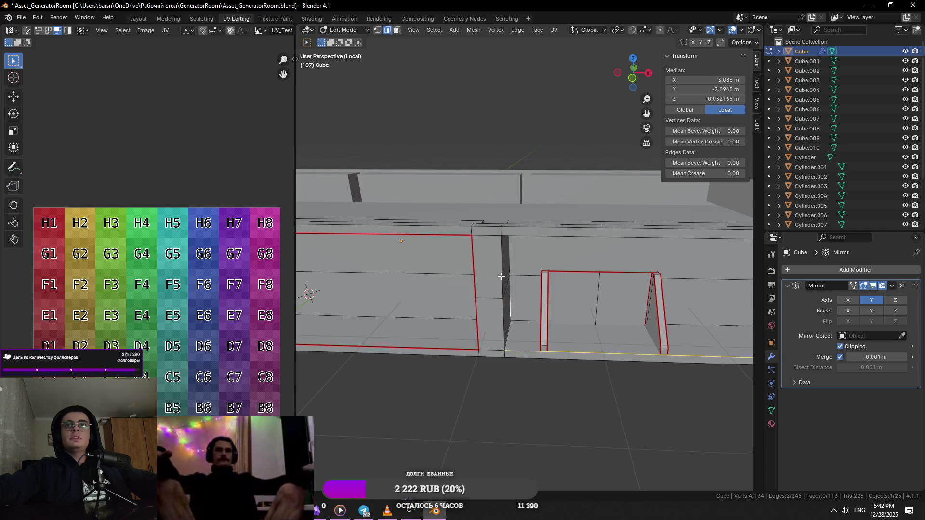
shift+click(515, 242)
middle_drag(557, 248, 524, 264)
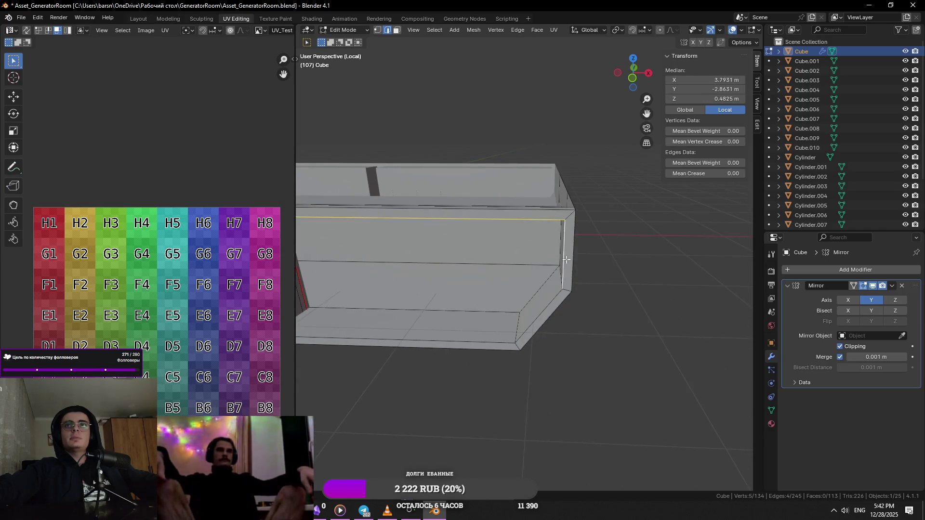
shift+click(510, 335)
middle_drag(511, 336, 547, 330)
mouse_move(455, 338)
middle_down()
mouse_move(542, 354)
mouse_move(484, 311)
mouse_move(444, 299)
middle_up()
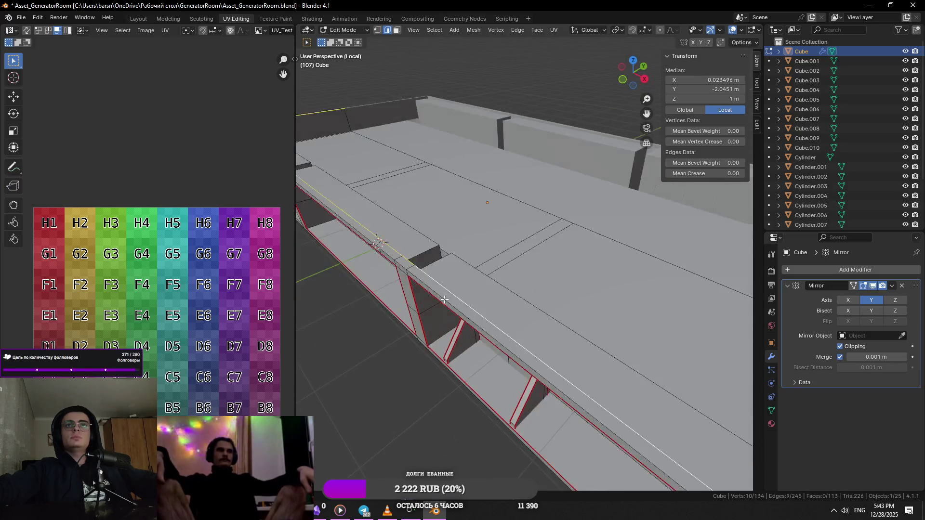
scroll(452, 258, down, 5)
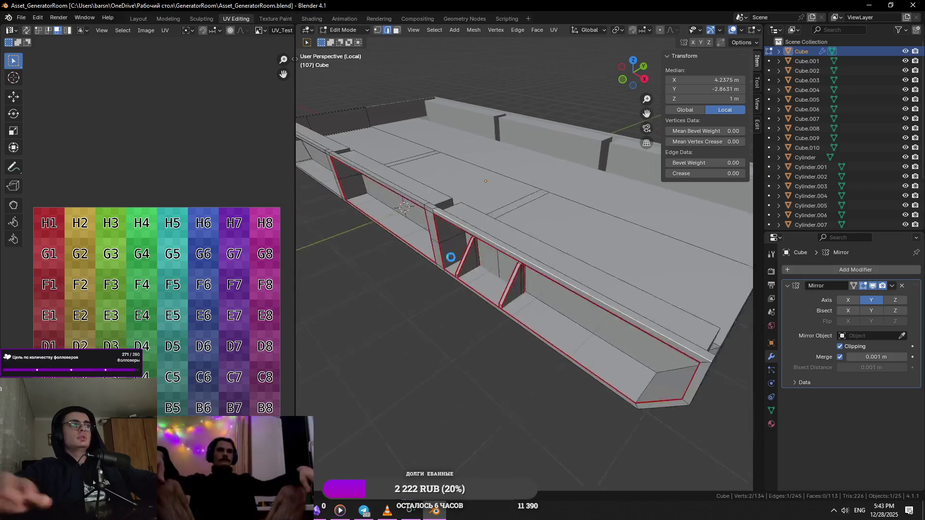
- Check a corner vertex, then in edge mode select the top edge at the wall corner
key(1)
click(692, 346)
scroll(693, 346, up, 4)
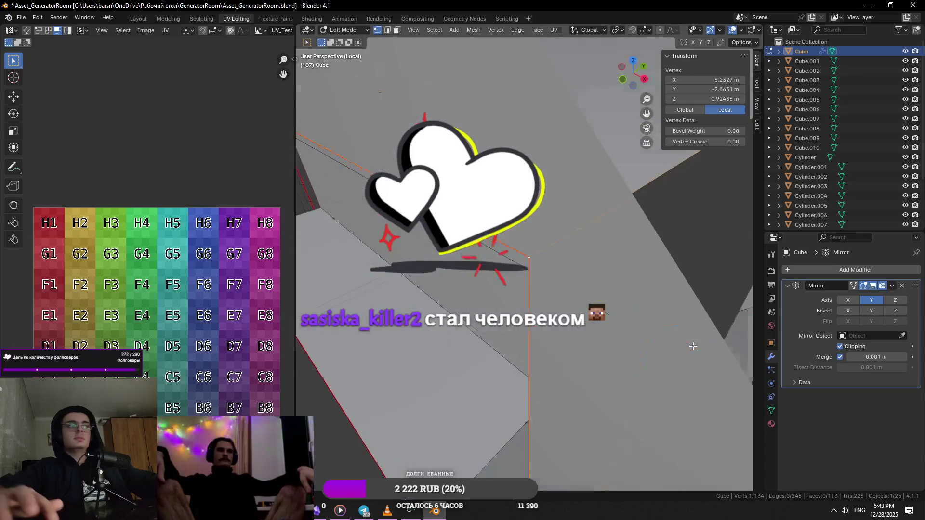
middle_drag(692, 345, 637, 340)
scroll(637, 340, down, 3)
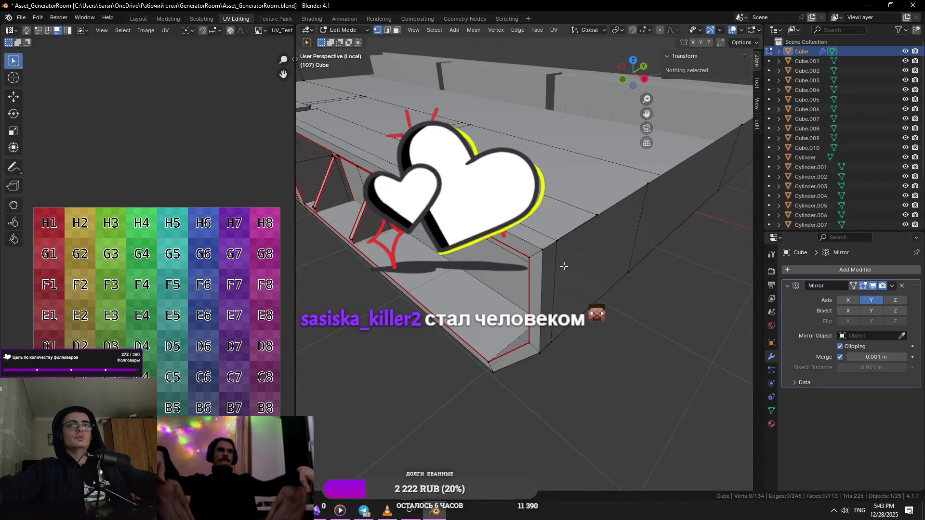
scroll(529, 255, up, 3)
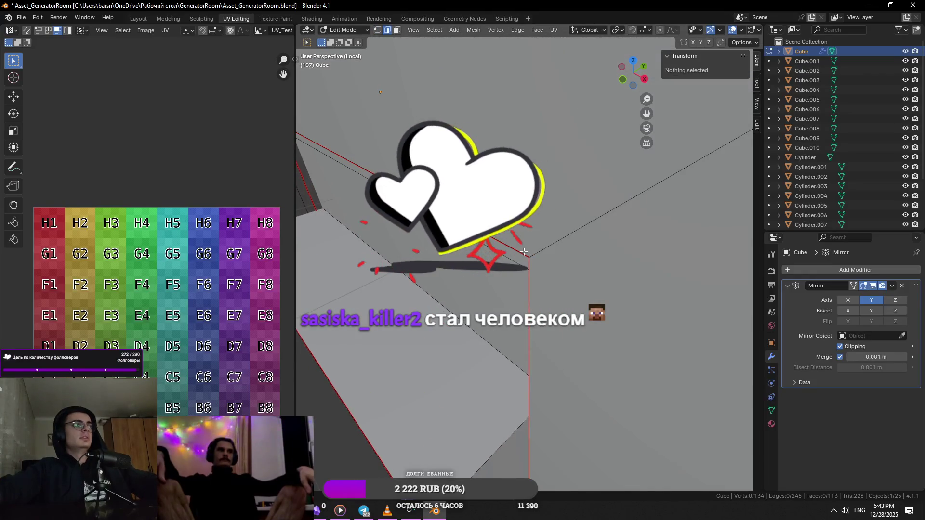
key(2)
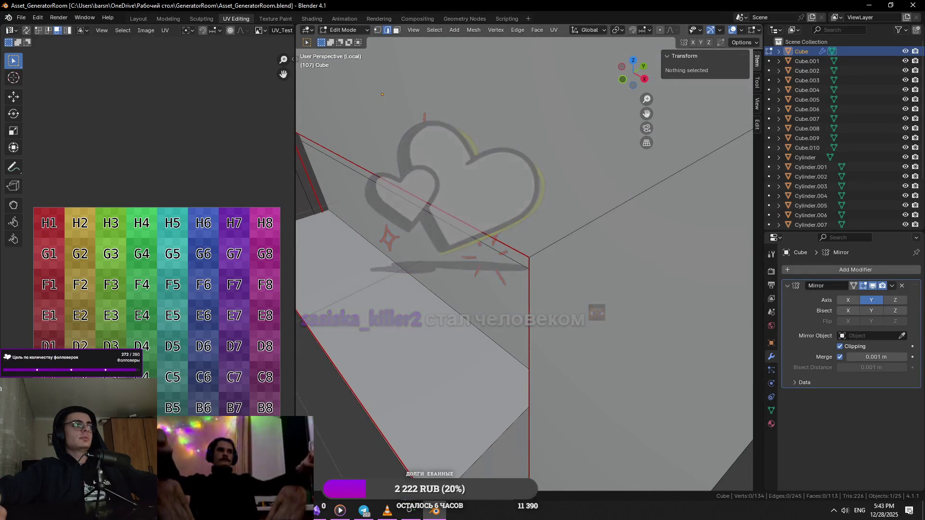
mouse_move(588, 369)
middle_down()
mouse_move(595, 275)
mouse_move(613, 297)
middle_up()
click(595, 275)
scroll(614, 297, down, 4)
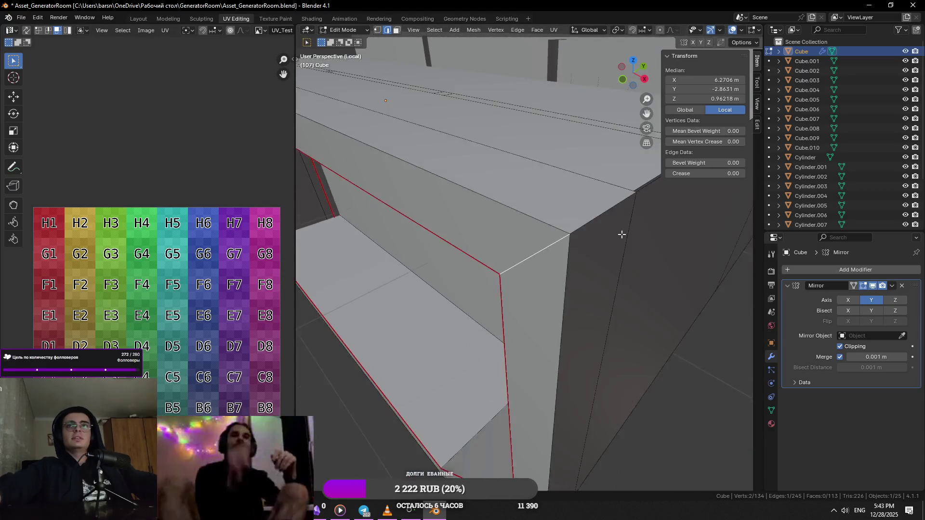
- Mark the corner top edge and an edge loop along the wall as seams
right_click(564, 231)
click(630, 259)
alt+click(530, 433)
middle_drag(527, 399, 502, 388)
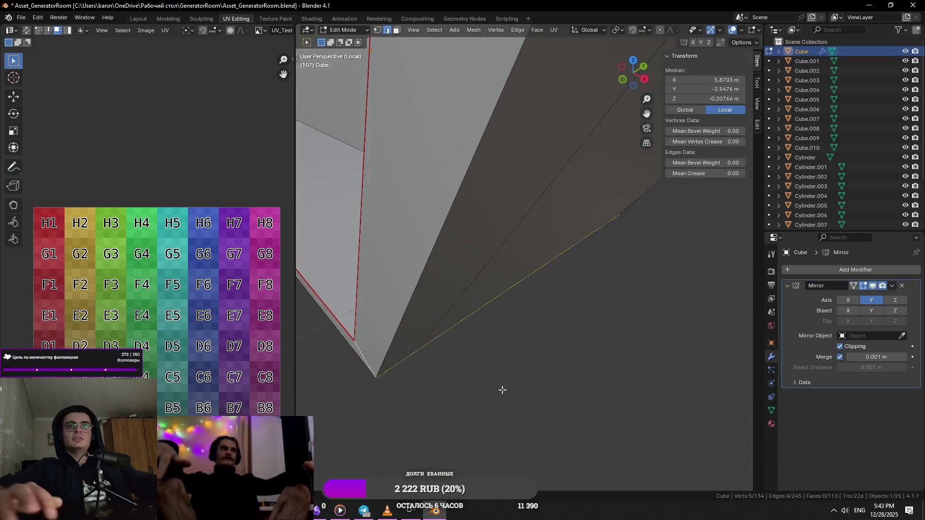
scroll(502, 389, down, 5)
middle_drag(496, 200, 550, 239)
scroll(586, 266, up, 4)
right_click(586, 266)
click(586, 262)
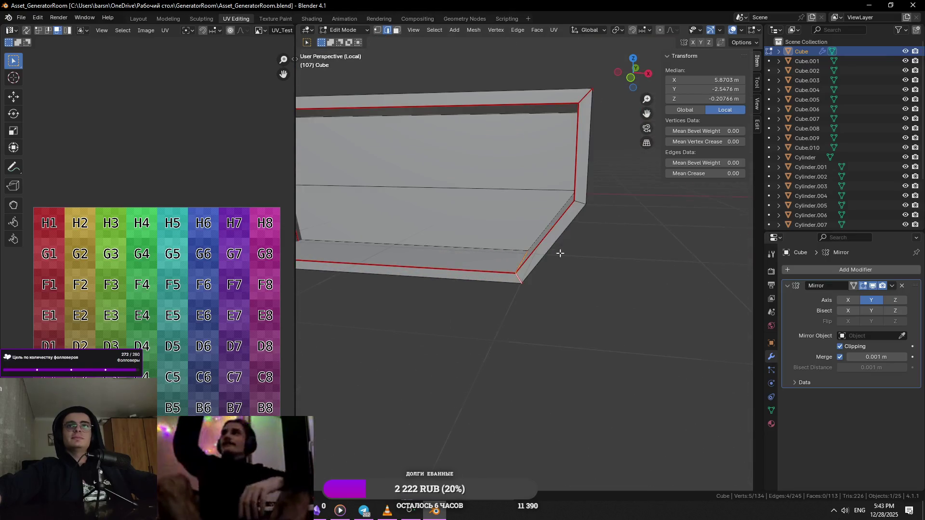
- Inspect the wall seams and dissolve the unneeded edges at an inner corner
middle_drag(586, 262, 456, 283)
scroll(455, 284, up, 3)
scroll(455, 283, down, 4)
mouse_move(557, 268)
middle_down()
mouse_move(667, 314)
mouse_move(563, 290)
middle_up()
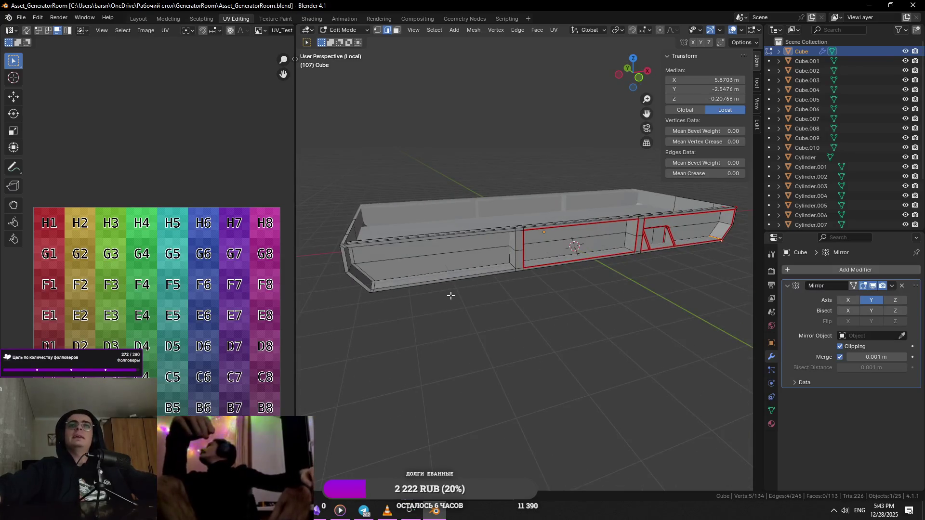
middle_drag(380, 285, 554, 317)
scroll(535, 350, up, 2)
scroll(535, 348, up, 3)
mouse_move(534, 349)
middle_down()
mouse_move(591, 353)
mouse_move(554, 363)
mouse_move(576, 339)
mouse_move(516, 337)
middle_up()
key(x)
click(566, 380)
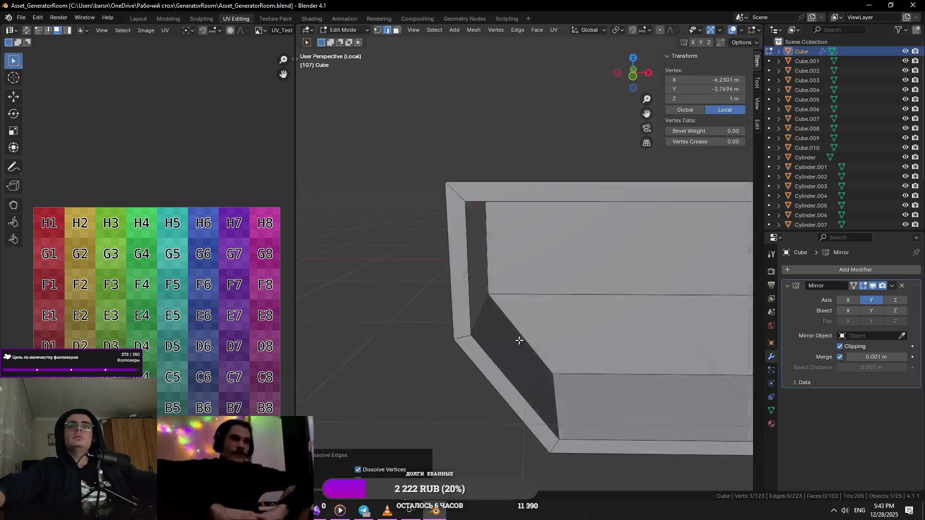
- Mark the inner-corner edges and a further wall edge as seams
alt+click(553, 383)
right_click(557, 396)
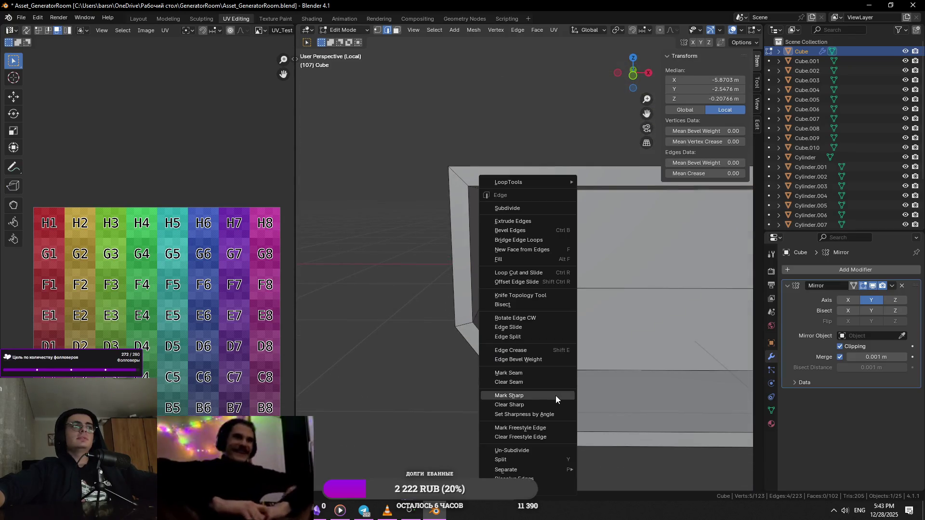
click(537, 373)
scroll(619, 341, down, 6)
scroll(618, 340, up, 6)
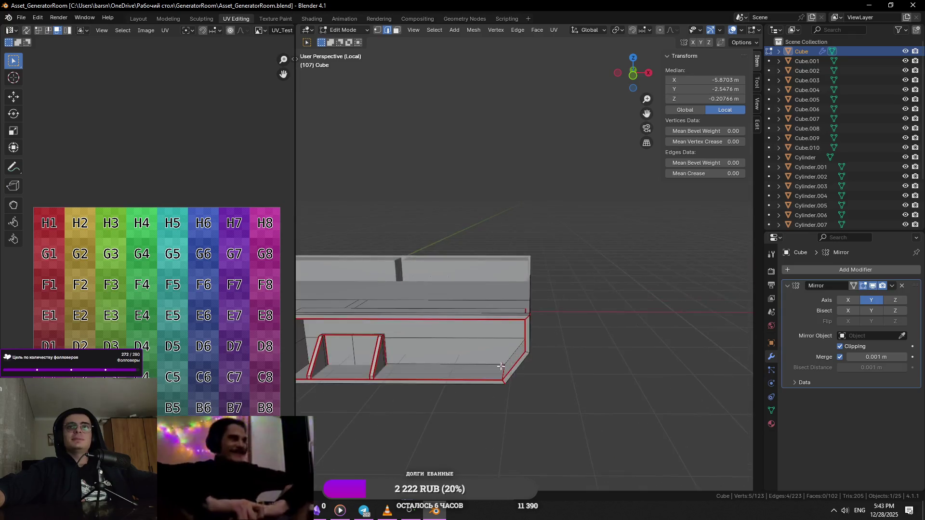
scroll(619, 340, up, 2)
mouse_move(619, 341)
middle_down()
mouse_move(384, 373)
mouse_move(457, 221)
middle_up()
scroll(399, 352, up, 5)
scroll(399, 351, down, 2)
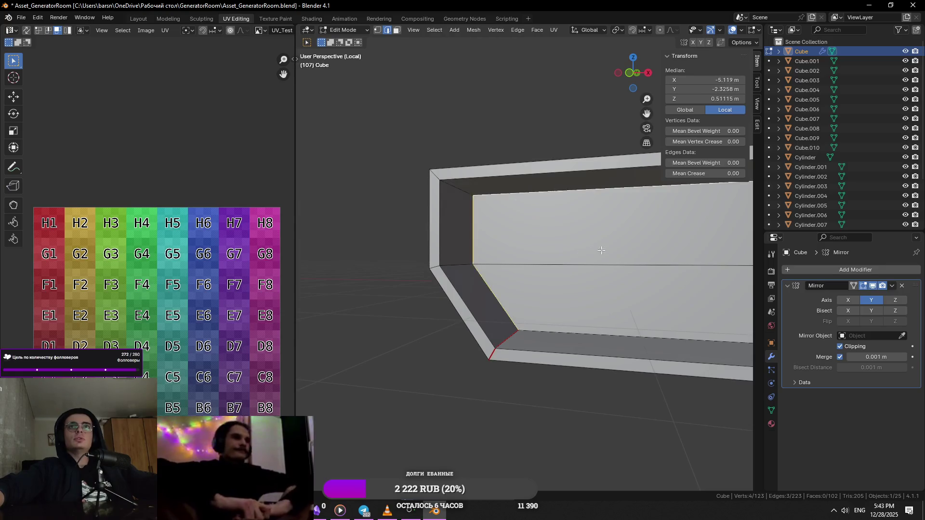
middle_drag(604, 247, 576, 290)
shift+click(576, 290)
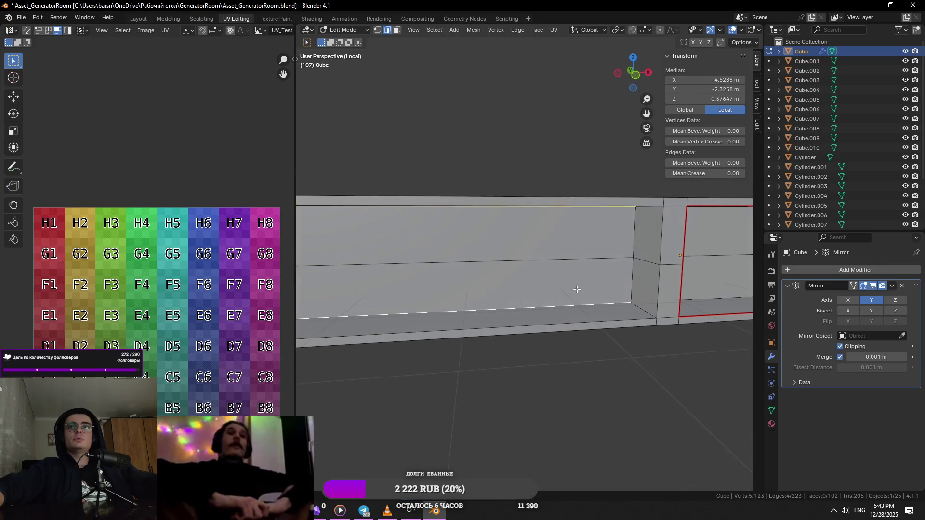
right_click(631, 282)
click(634, 251)
- Mark a vertical edge and the beam end's top edge as seams
mouse_move(634, 251)
middle_down()
mouse_move(609, 241)
mouse_move(610, 251)
mouse_move(471, 236)
mouse_move(467, 244)
middle_up()
click(609, 251)
right_click(617, 262)
click(610, 251)
shift+click(467, 244)
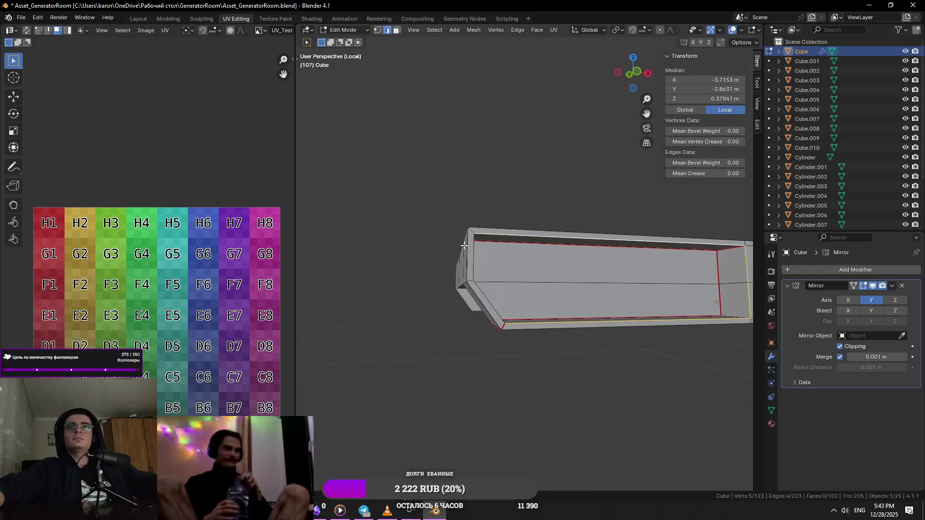
right_click(497, 303)
click(496, 305)
- Mark the remaining edges around the beam end as seams
mouse_move(496, 304)
middle_down()
mouse_move(481, 270)
mouse_move(534, 291)
mouse_move(557, 358)
mouse_move(545, 376)
mouse_move(495, 276)
mouse_move(548, 314)
middle_up()
mouse_move(445, 302)
middle_down()
mouse_move(553, 318)
mouse_move(572, 296)
mouse_move(565, 322)
mouse_move(499, 337)
mouse_move(533, 337)
mouse_move(515, 337)
mouse_move(536, 346)
middle_up()
right_click(554, 319)
click(554, 319)
right_click(571, 295)
click(573, 301)
right_click(564, 322)
click(564, 321)
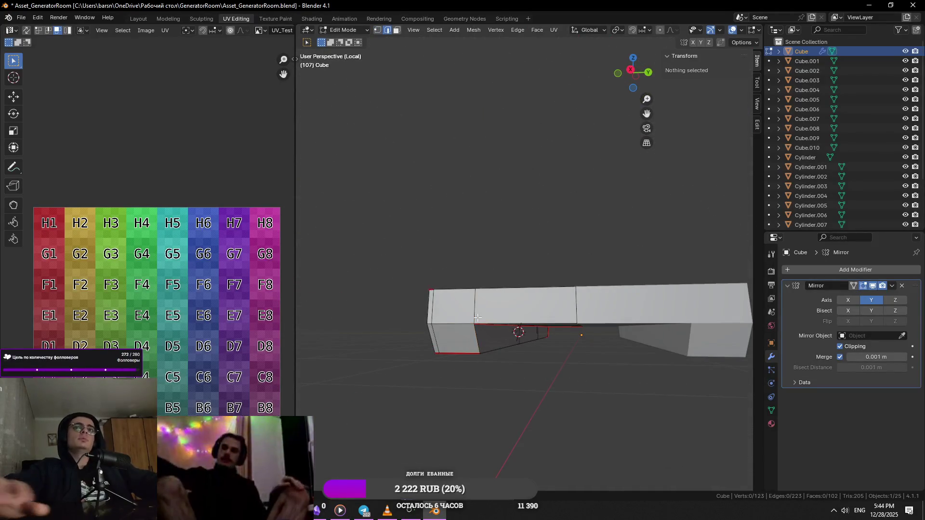
scroll(446, 332, up, 4)
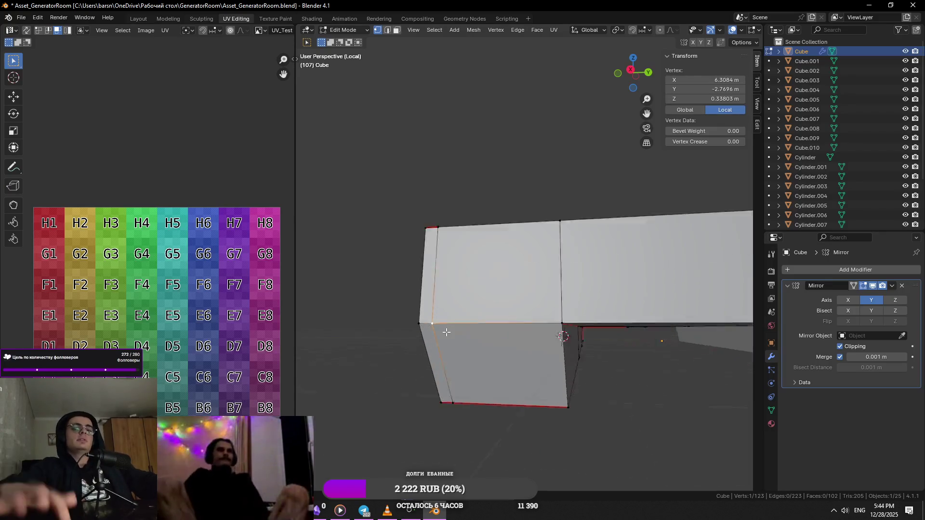
scroll(446, 332, up, 4)
- Clear the selection and pick the vertical and top edges at the beam end
key(alt+a)
mouse_move(446, 332)
middle_down()
mouse_move(545, 265)
mouse_move(618, 289)
mouse_move(517, 304)
mouse_move(581, 239)
mouse_move(502, 264)
middle_up()
click(517, 304)
shift+click(582, 239)
scroll(582, 239, down, 5)
scroll(550, 253, down, 3)
scroll(529, 262, up, 5)
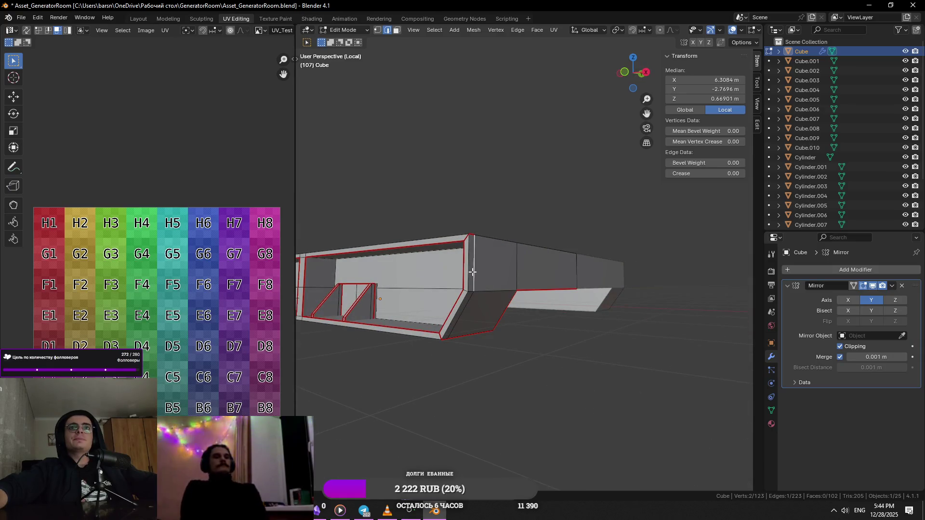
mouse_move(517, 296)
middle_down()
mouse_move(510, 334)
mouse_move(478, 316)
mouse_move(609, 371)
mouse_move(565, 334)
mouse_move(536, 340)
mouse_move(588, 341)
mouse_move(471, 282)
mouse_move(473, 307)
middle_up()
right_click(481, 311)
key(Escape)
- Reselect the skirt's bottom edges from a higher, more frontal view
click(554, 352)
click(601, 372)
click(535, 340)
right_click(588, 341)
key(Escape)
click(471, 283)
middle_drag(403, 296, 457, 323)
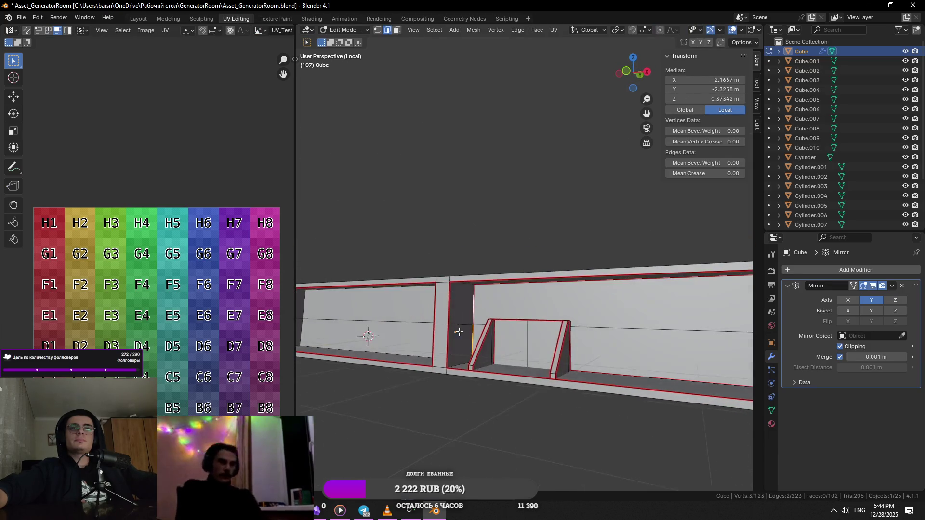
mouse_move(467, 364)
middle_down()
mouse_move(466, 285)
mouse_move(469, 298)
middle_up()
- Mark the bottom and inner wall edges as seams, then select the whole mesh (A)
shift+click(468, 298)
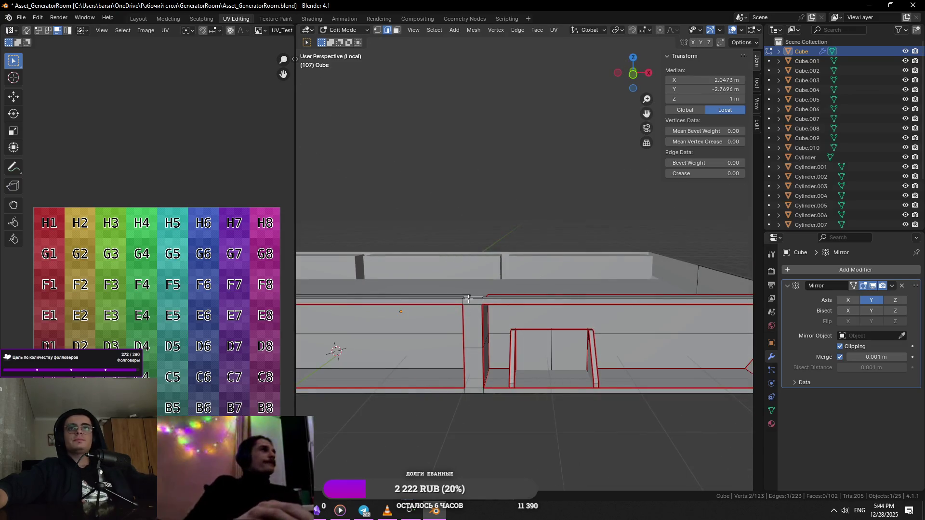
mouse_move(470, 348)
middle_down()
mouse_move(460, 335)
mouse_move(507, 272)
middle_up()
right_click(475, 325)
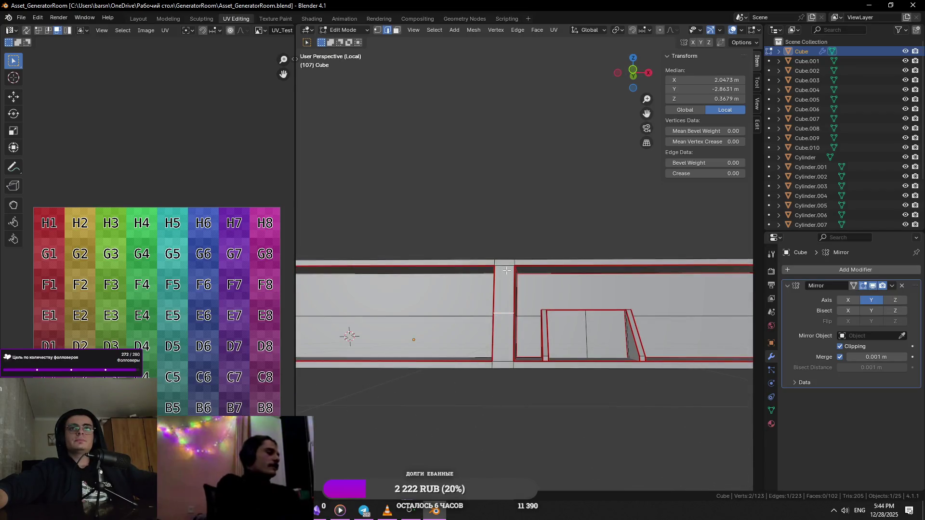
right_click(506, 342)
mouse_move(506, 360)
middle_down()
mouse_move(423, 316)
mouse_move(507, 362)
middle_up()
shift+click(505, 361)
scroll(540, 359, down, 4)
scroll(410, 339, up, 2)
scroll(410, 338, up, 3)
middle_drag(585, 352, 544, 116)
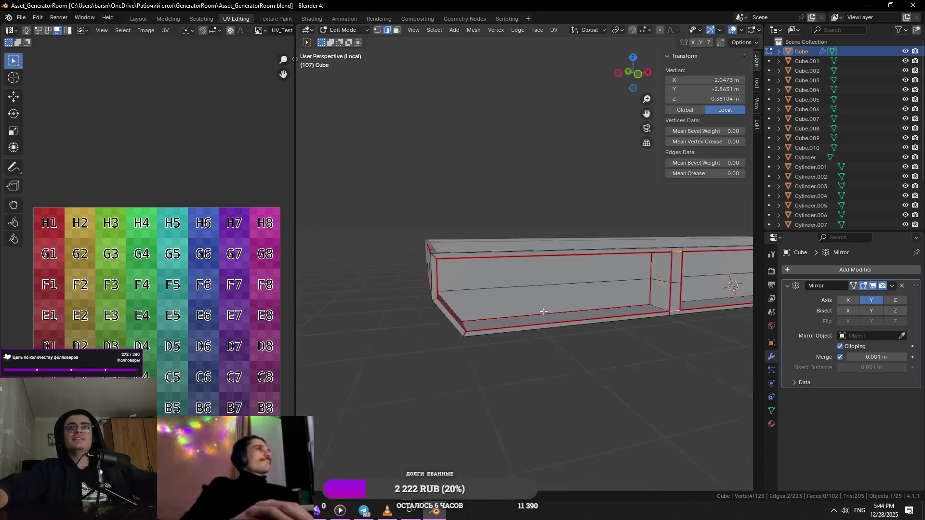
key(a)
- Unwrap the whole mesh along its seams and enable UV Sync Selection
click(553, 33)
click(571, 44)
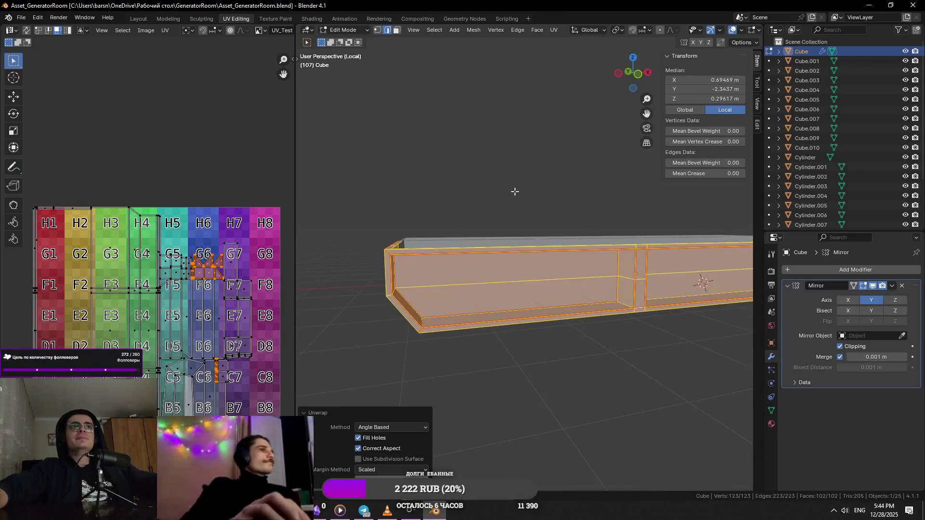
click(52, 221)
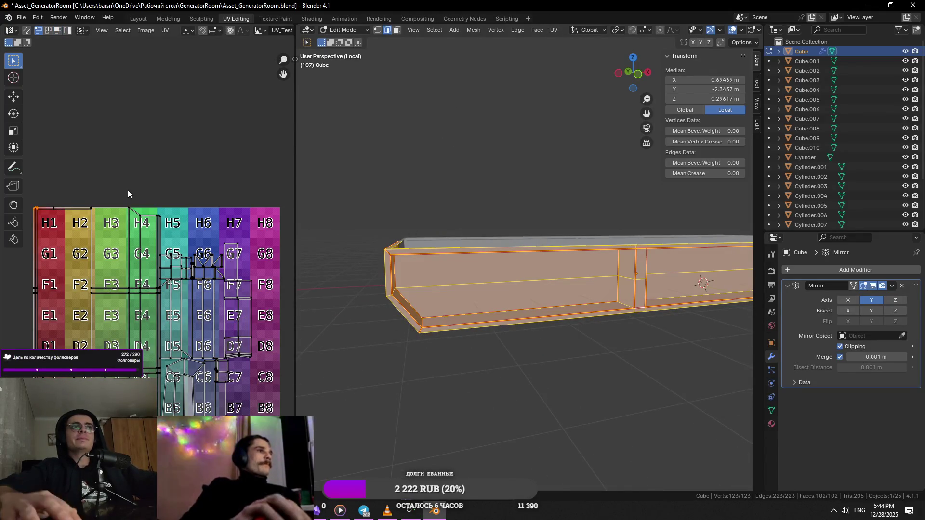
scroll(129, 190, up, 5)
scroll(479, 233, down, 5)
scroll(484, 234, up, 3)
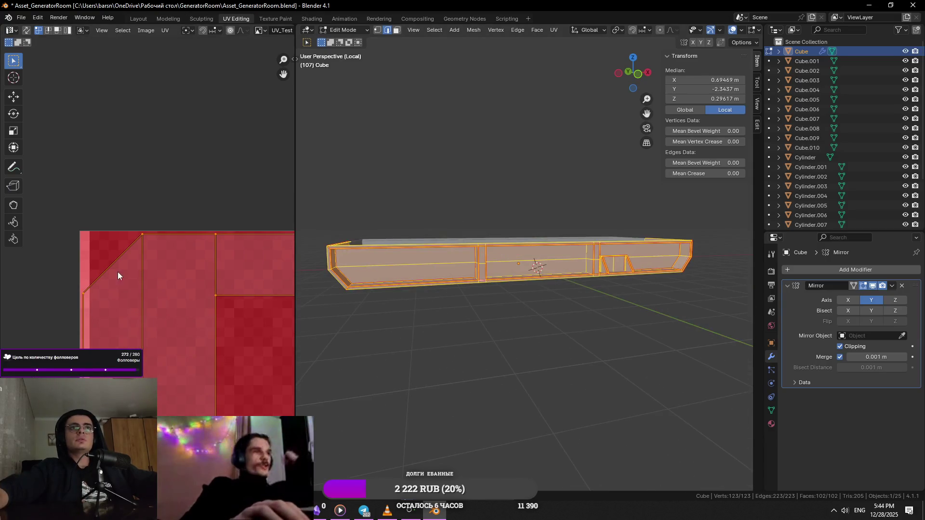
click(24, 29)
- Box-select UV edges on the red tile and frame the matching mesh edges from above
drag(221, 221, 170, 280)
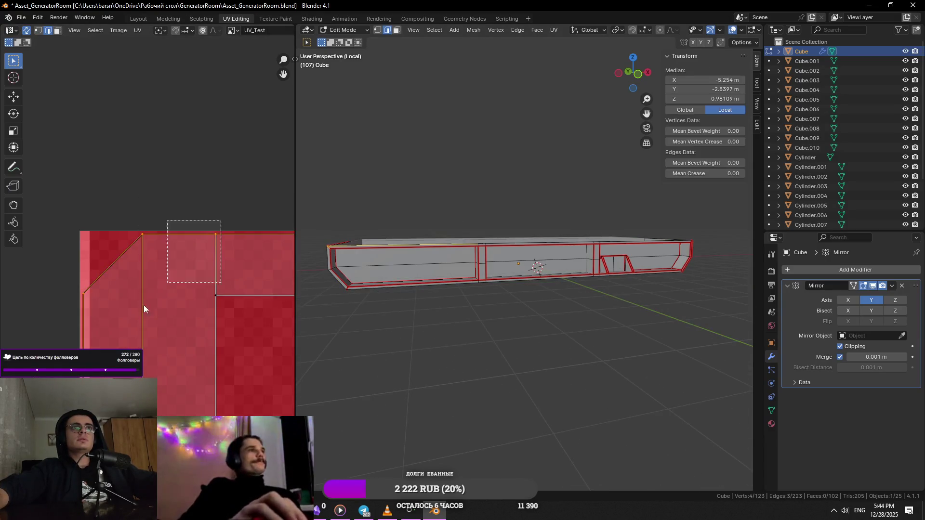
key(KP_Decimal)
middle_drag(496, 254, 490, 304)
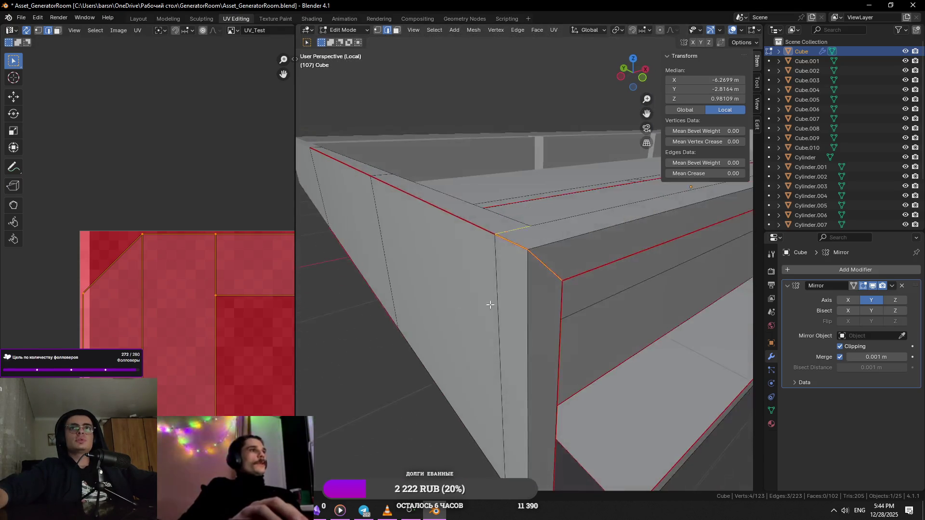
mouse_move(462, 338)
middle_down()
mouse_move(513, 258)
mouse_move(451, 250)
mouse_move(538, 260)
mouse_move(504, 264)
middle_up()
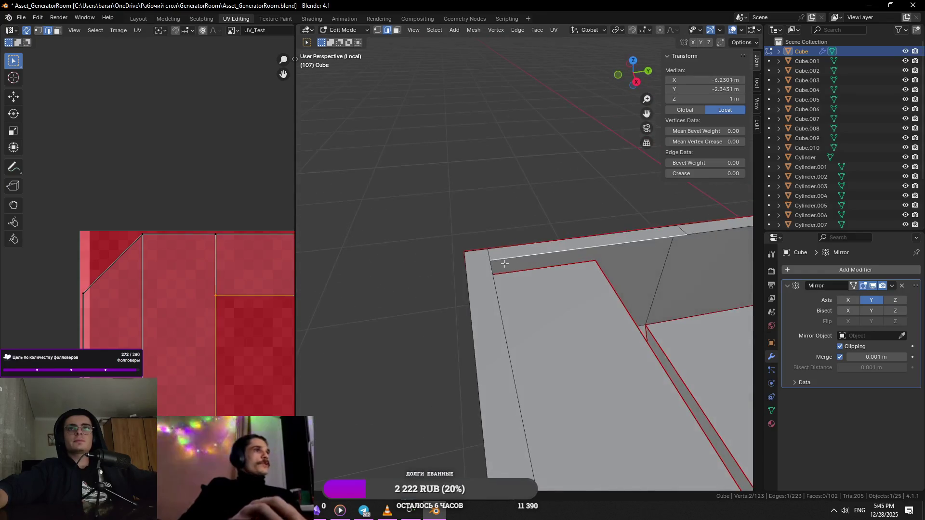
- Mark the corner's top edge as a seam and select the adjacent corner edge
click(490, 254)
right_click(478, 296)
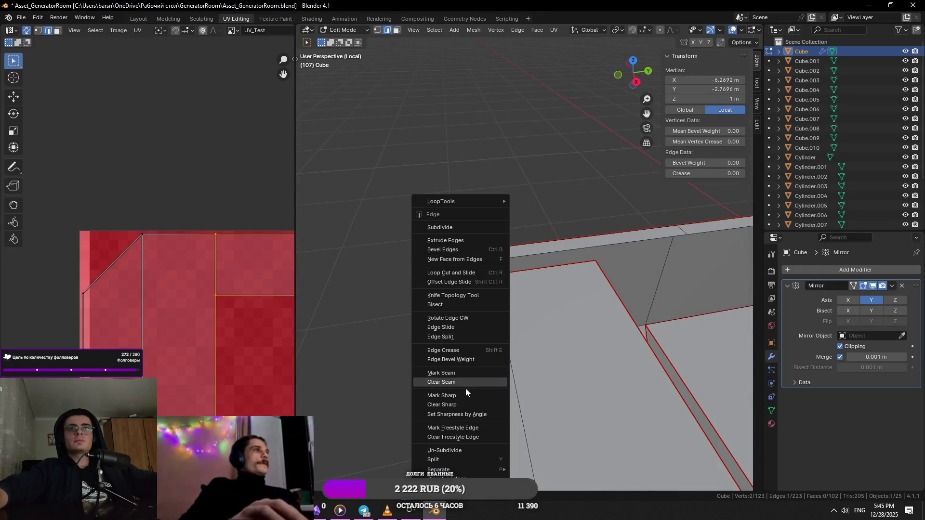
click(462, 373)
scroll(488, 361, down, 2)
scroll(492, 368, down, 2)
scroll(486, 353, down, 3)
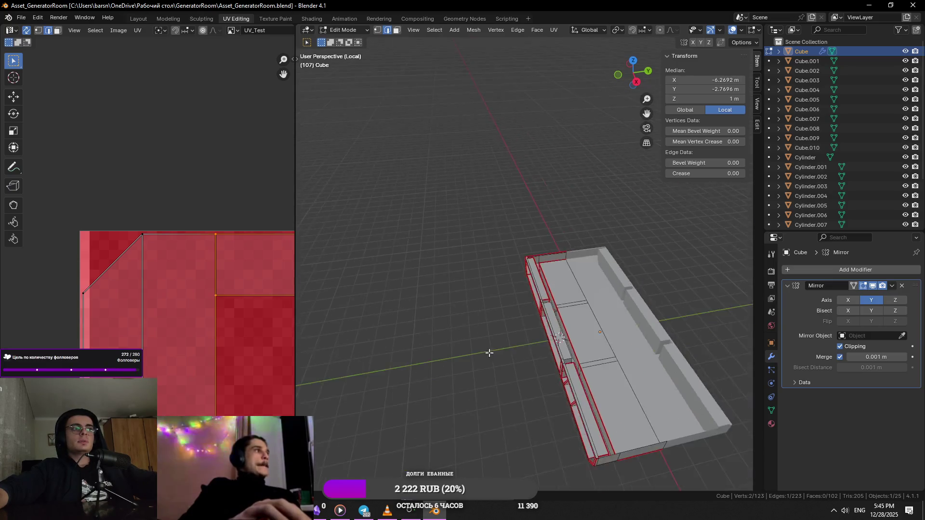
scroll(487, 353, down, 2)
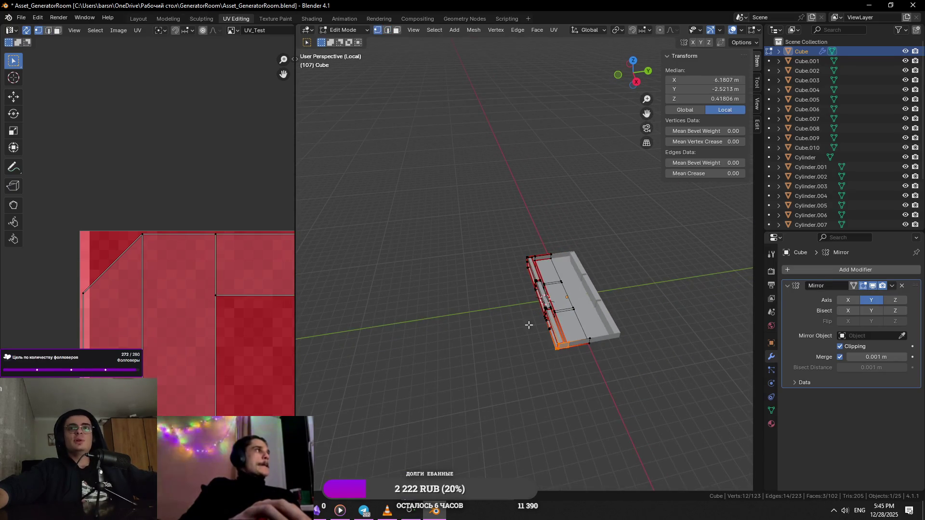
scroll(521, 321, up, 5)
scroll(522, 321, up, 3)
mouse_move(522, 321)
middle_down()
mouse_move(511, 260)
mouse_move(449, 283)
mouse_move(578, 307)
middle_up()
key(2)
click(511, 260)
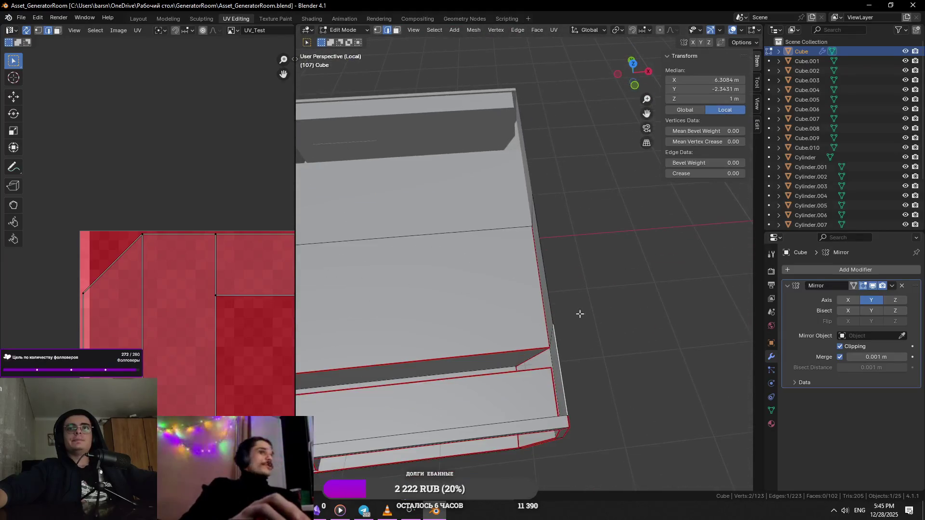
- Leave local view to check the full generator, then isolate the base mesh again
key(KP_Divide)
mouse_move(592, 341)
middle_down()
mouse_move(548, 353)
mouse_move(431, 289)
middle_up()
key(KP_Divide)
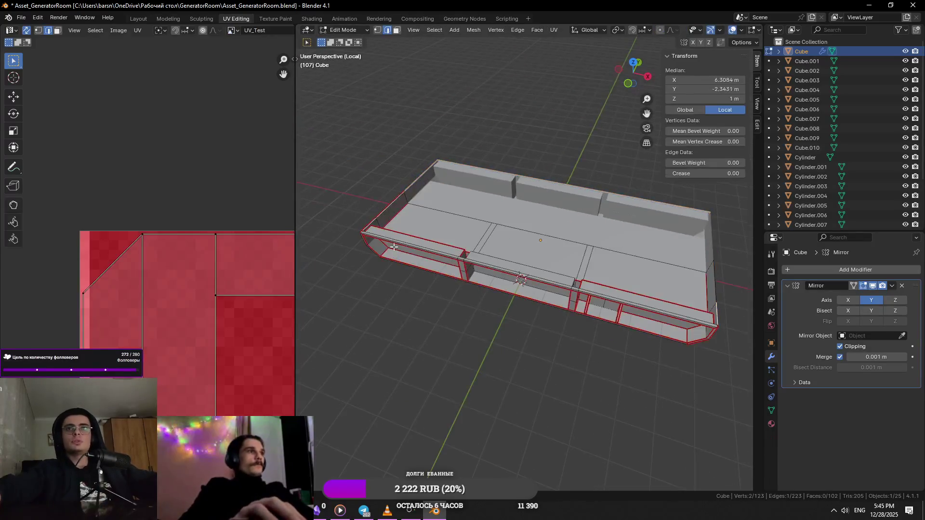
shift+middle_drag(483, 321, 477, 314)
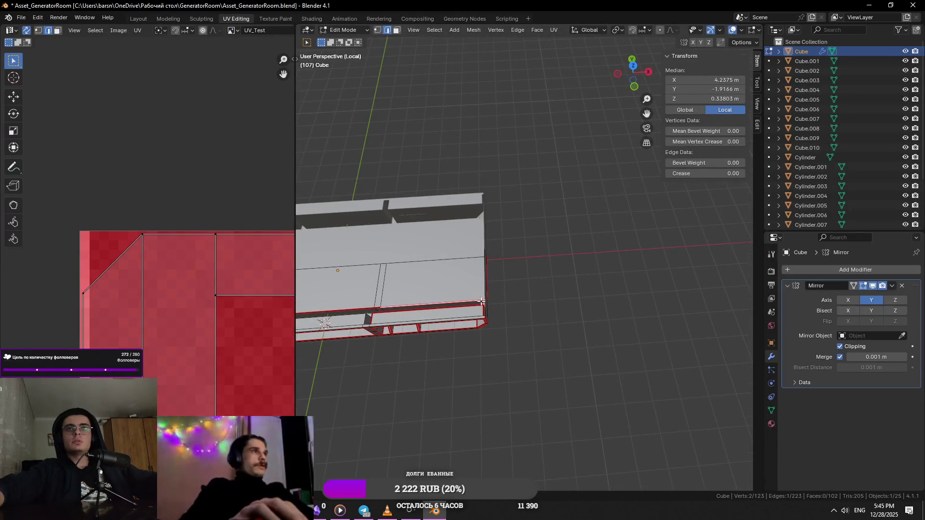
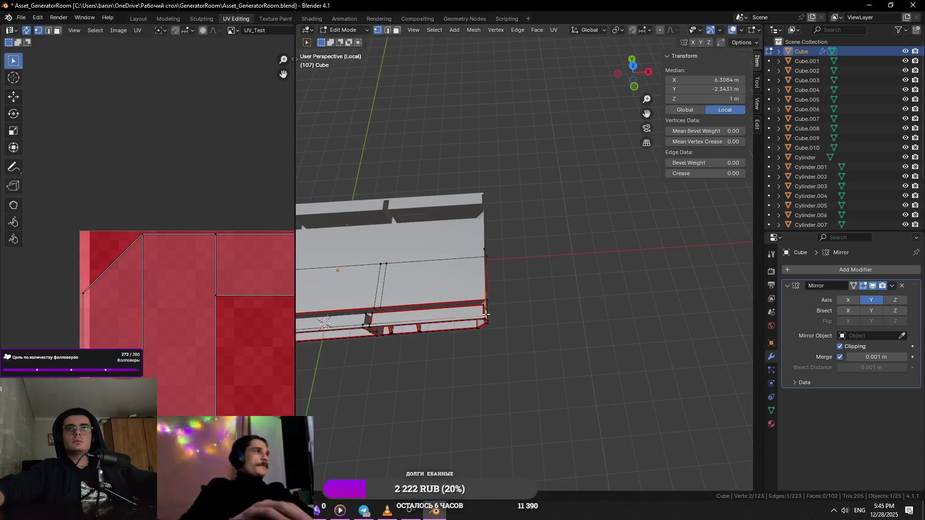
scroll(488, 318, up, 5)
- Select a corner face on the generator base and bring it into view from above
click(492, 304)
mouse_move(496, 275)
middle_down()
mouse_move(522, 249)
mouse_move(473, 295)
middle_up()
click(523, 250)
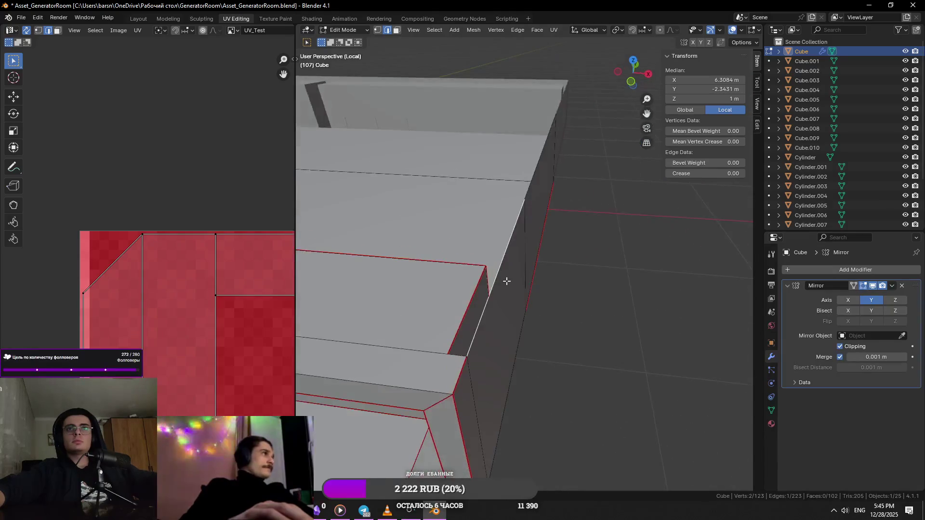
scroll(472, 294, down, 2)
key(3)
click(472, 294)
scroll(472, 294, down, 4)
mouse_move(472, 294)
shift+middle_down()
mouse_move(599, 293)
mouse_move(538, 314)
shift+middle_up()
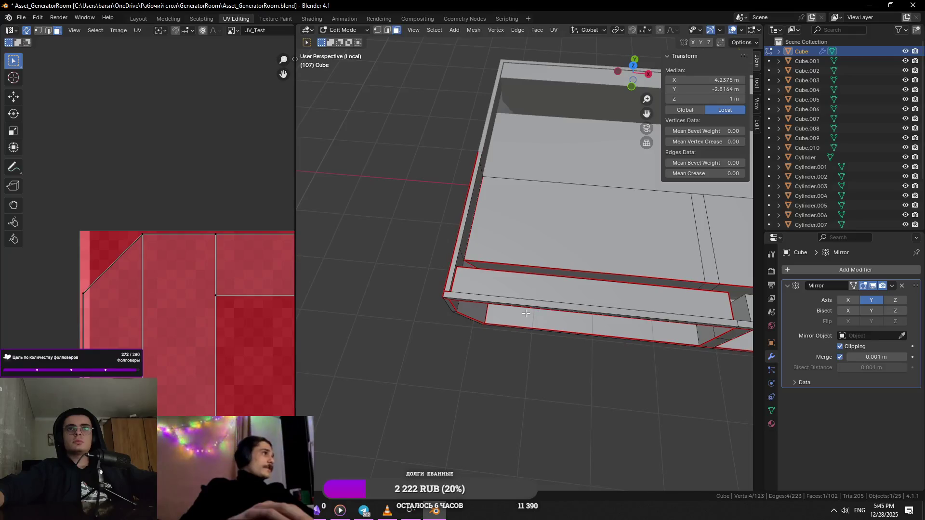
scroll(563, 289, up, 3)
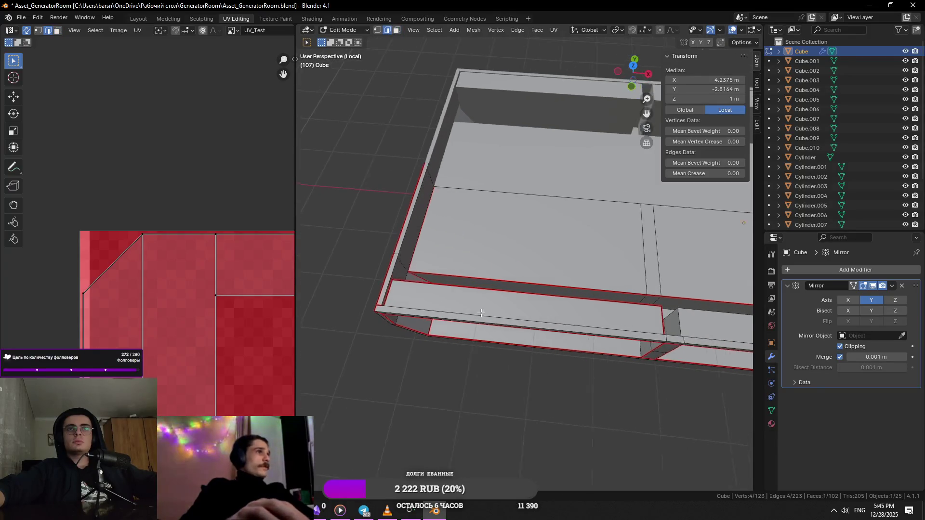
mouse_move(563, 289)
shift+middle_down()
mouse_move(516, 288)
mouse_move(607, 311)
shift+middle_up()
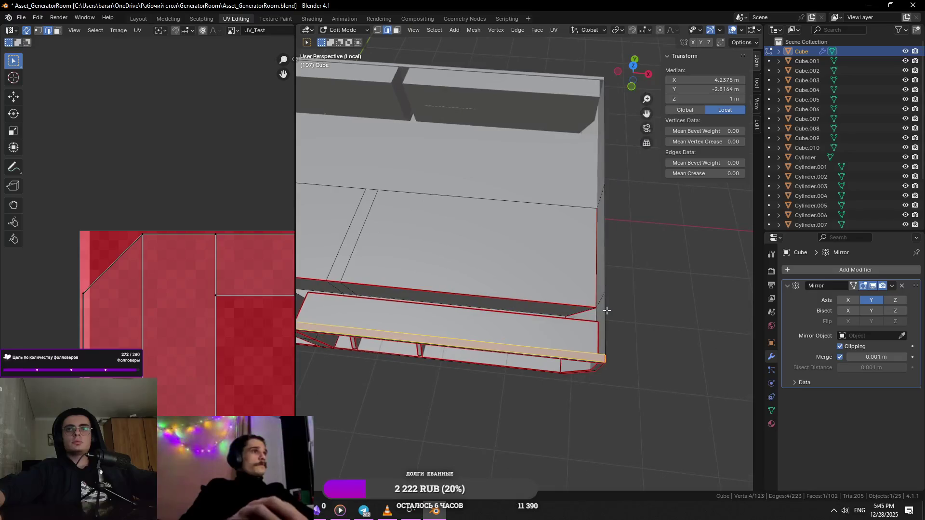
scroll(606, 266, up, 2)
scroll(614, 306, down, 3)
middle_drag(614, 306, 316, 313)
scroll(466, 341, up, 1)
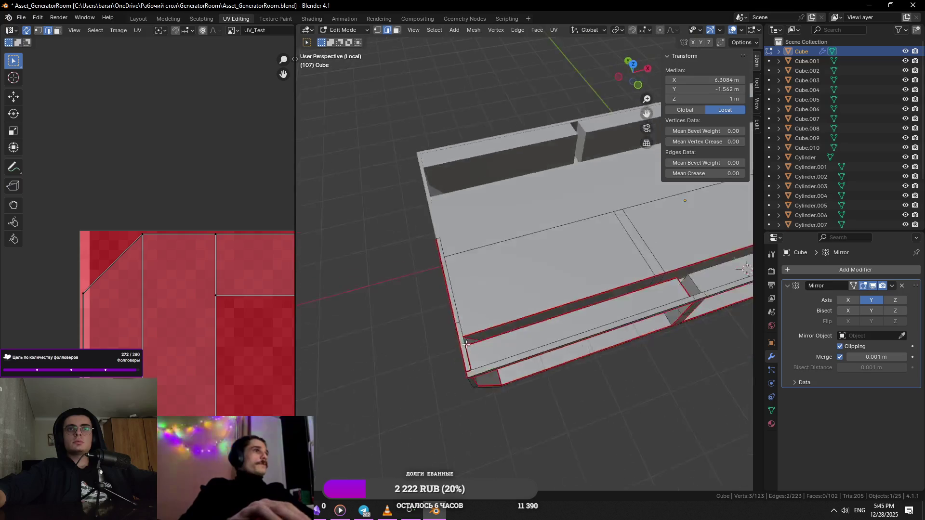
scroll(466, 341, up, 2)
scroll(454, 414, up, 2)
scroll(453, 415, up, 2)
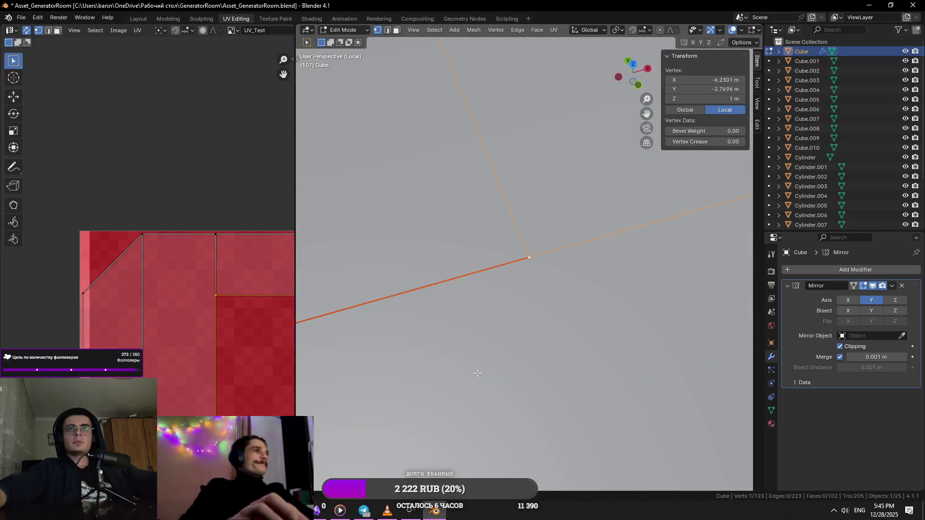
scroll(513, 315, down, 2)
- Slide the misplaced corner edge along the base into its corrected position
key(g)
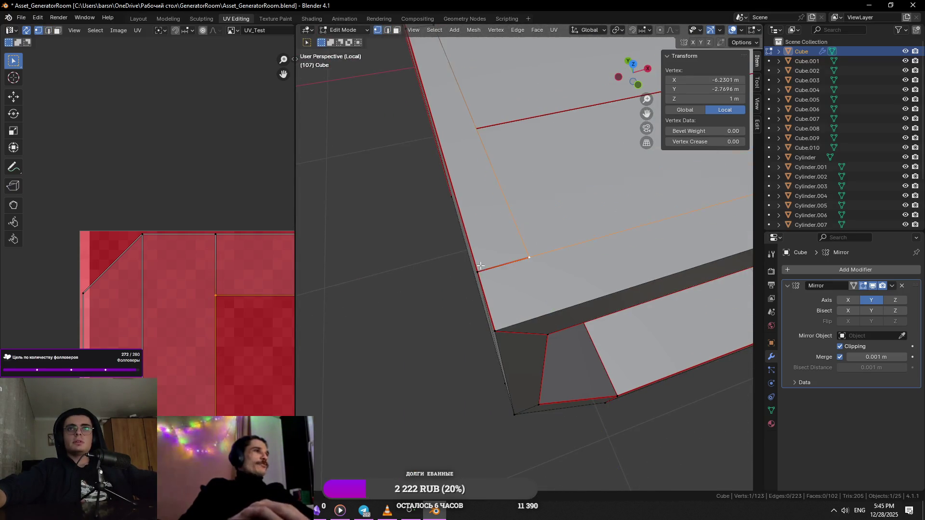
scroll(481, 265, down, 4)
middle_drag(481, 265, 565, 235)
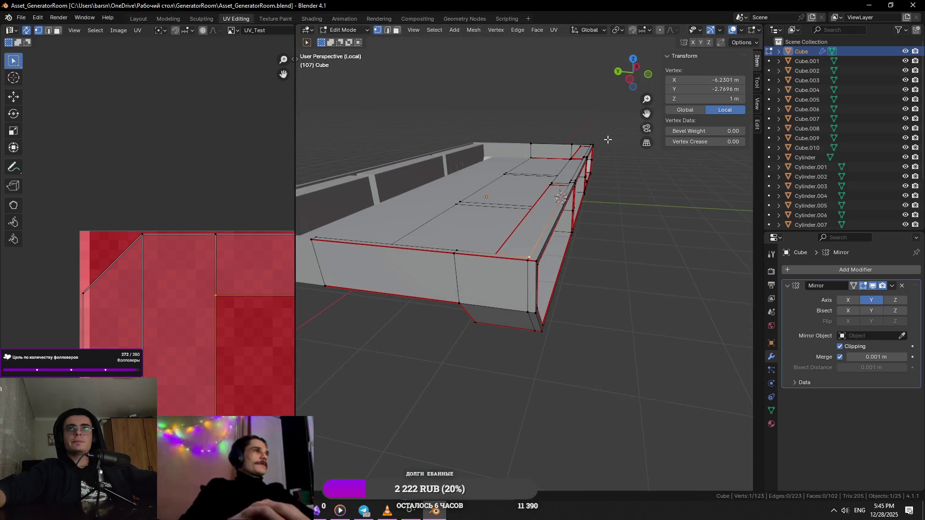
key(KP_Decimal)
middle_drag(609, 209, 502, 253)
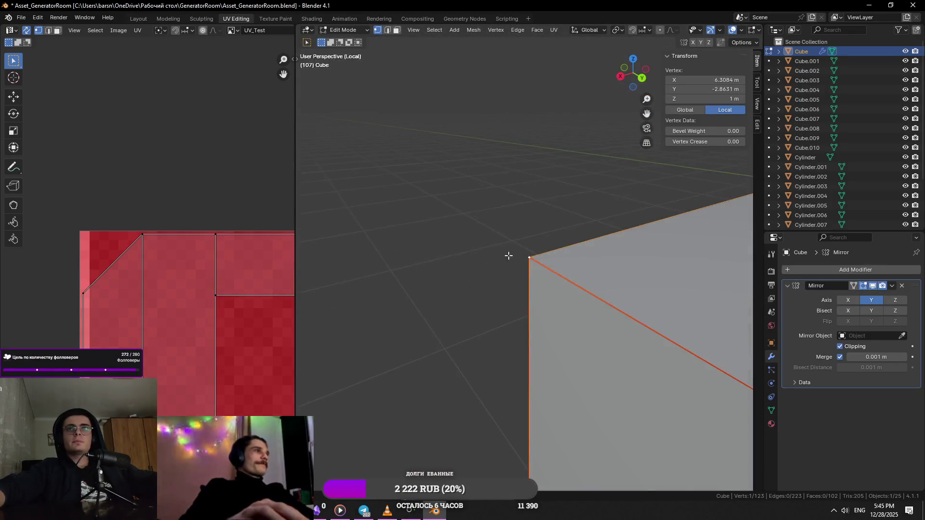
mouse_move(519, 375)
middle_down()
mouse_move(585, 343)
mouse_move(502, 371)
middle_up()
key(2)
click(605, 313)
mouse_move(605, 314)
middle_down()
mouse_move(440, 319)
mouse_move(634, 105)
mouse_move(566, 308)
mouse_move(535, 290)
mouse_move(613, 260)
mouse_move(472, 234)
mouse_move(533, 250)
mouse_move(584, 284)
middle_up()
scroll(506, 253, down, 4)
scroll(634, 105, up, 4)
scroll(633, 104, down, 4)
scroll(533, 252, up, 2)
scroll(534, 253, up, 2)
scroll(535, 257, up, 2)
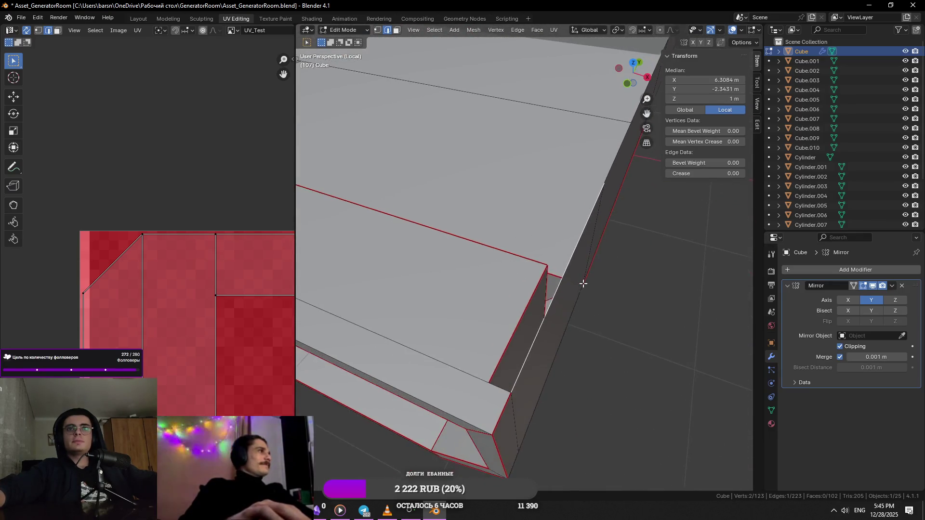
click(638, 289)
mouse_move(638, 290)
middle_down()
mouse_move(580, 245)
mouse_move(572, 290)
mouse_move(616, 236)
mouse_move(600, 249)
mouse_move(625, 268)
middle_up()
click(576, 223)
scroll(576, 223, down, 3)
scroll(600, 249, up, 3)
click(614, 269)
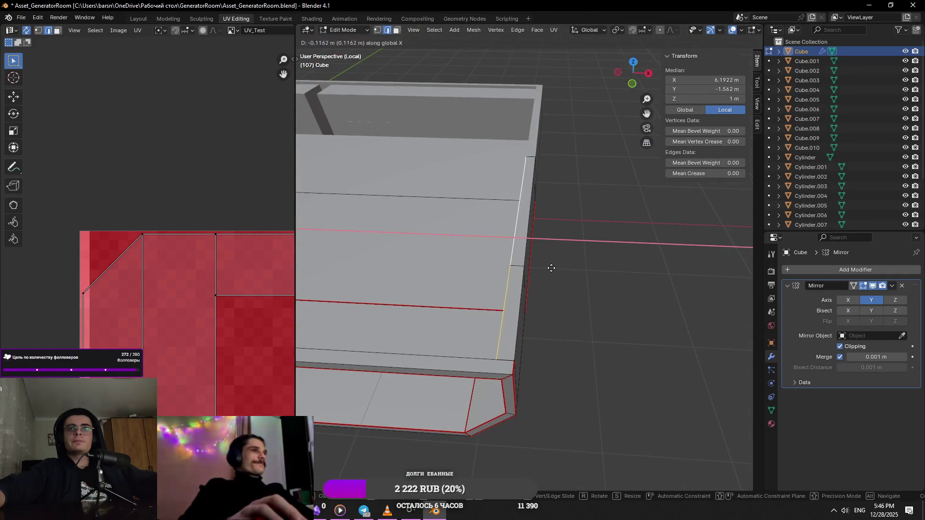
- Check the base rim edge's seam options, then select the whole base mesh for unwrapping
mouse_move(615, 270)
middle_down()
mouse_move(604, 326)
mouse_move(522, 303)
middle_up()
click(604, 326)
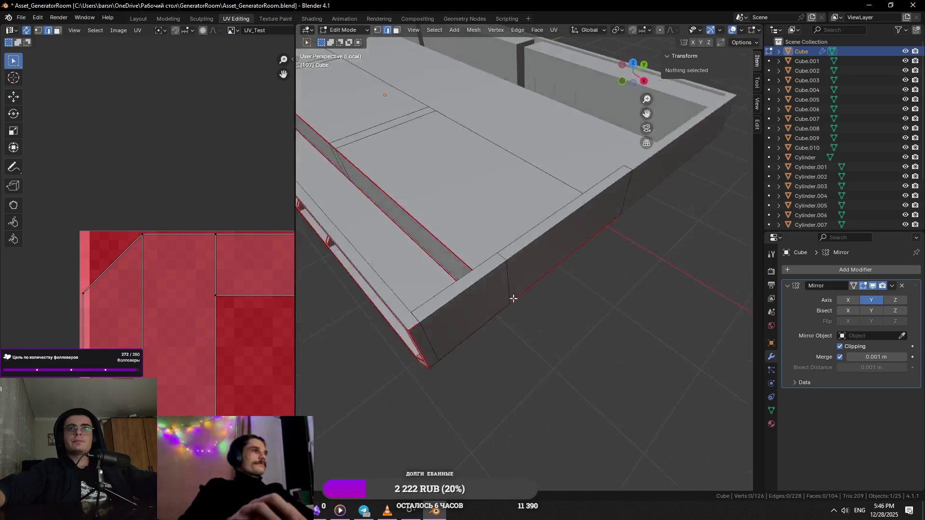
click(499, 267)
right_click(512, 250)
click(491, 305)
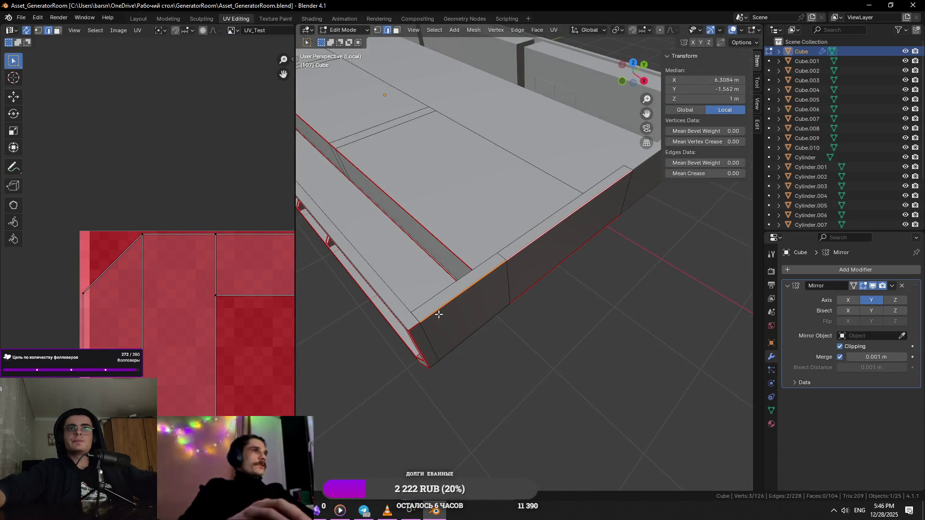
key(a)
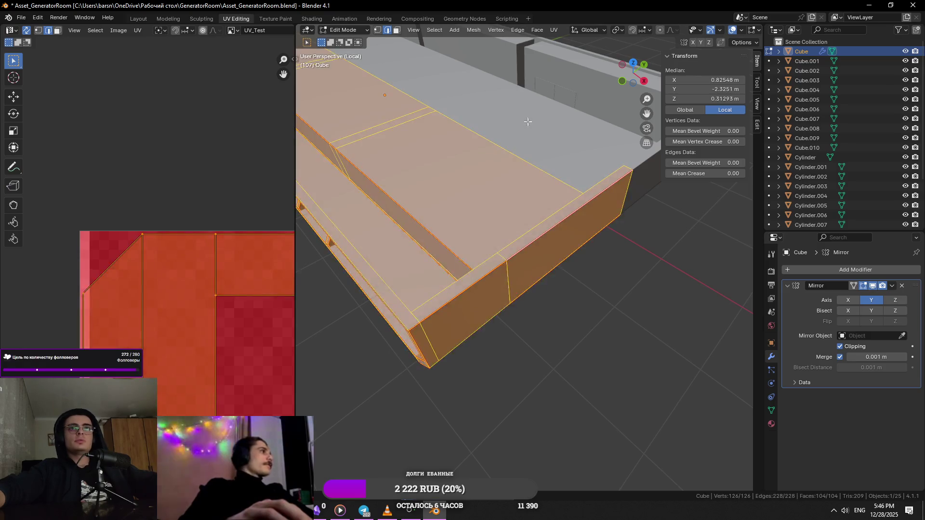
- Unwrap the whole base mesh and leave isolated view to show the full generator
click(554, 29)
click(579, 42)
scroll(221, 327, down, 3)
scroll(118, 298, down, 3)
scroll(173, 333, down, 2)
key(KP_Divide)
mouse_move(471, 227)
middle_down()
mouse_move(500, 185)
mouse_move(549, 238)
mouse_move(663, 277)
middle_up()
- Assign the existing checker Material to the base and show it in Material Preview
key(Tab)
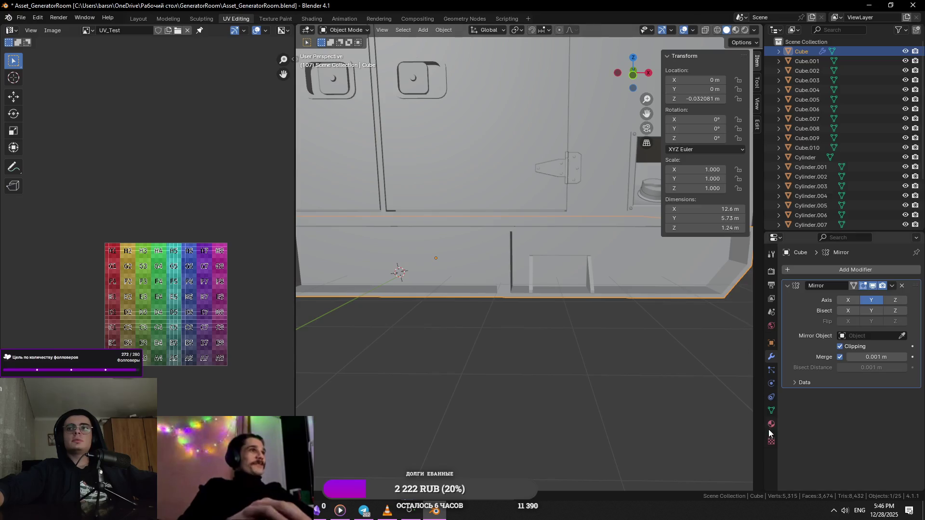
click(770, 425)
click(789, 310)
click(801, 327)
middle_drag(593, 289, 537, 274)
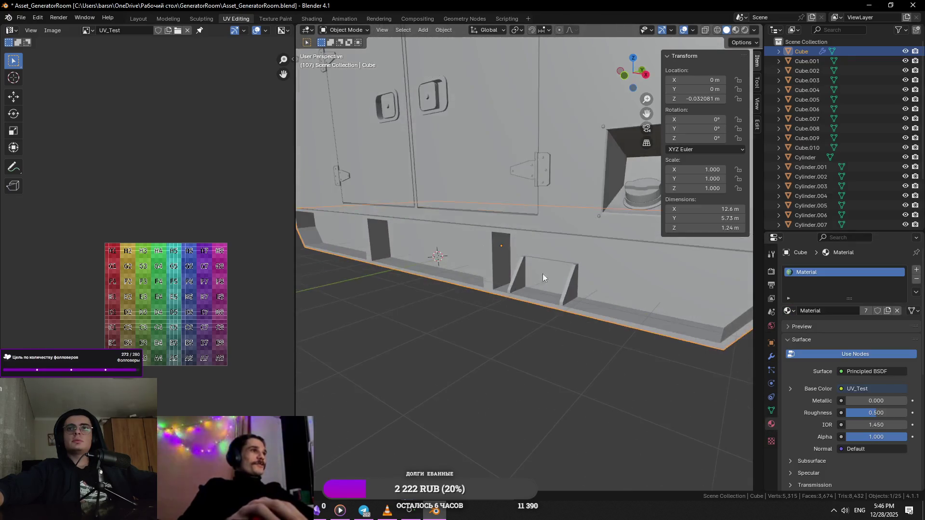
scroll(623, 297, down, 3)
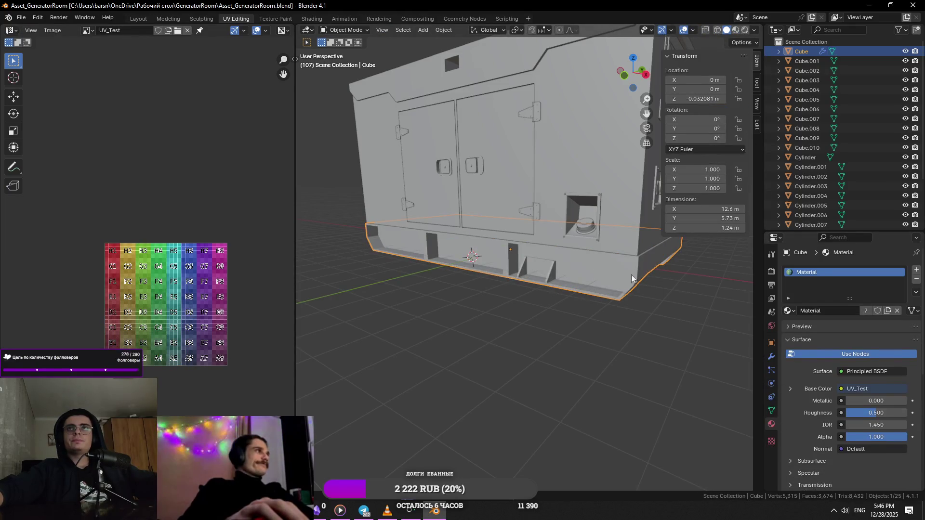
click(735, 30)
scroll(492, 286, up, 3)
scroll(492, 287, up, 3)
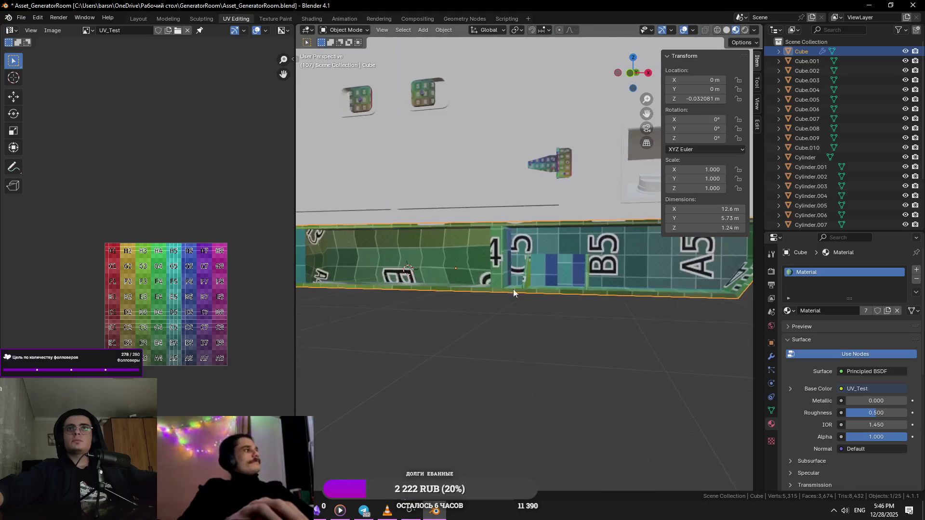
- Mark seams on the lip's inner corner edges, including the vertical corner edge
key(Tab)
middle_drag(492, 287, 478, 339)
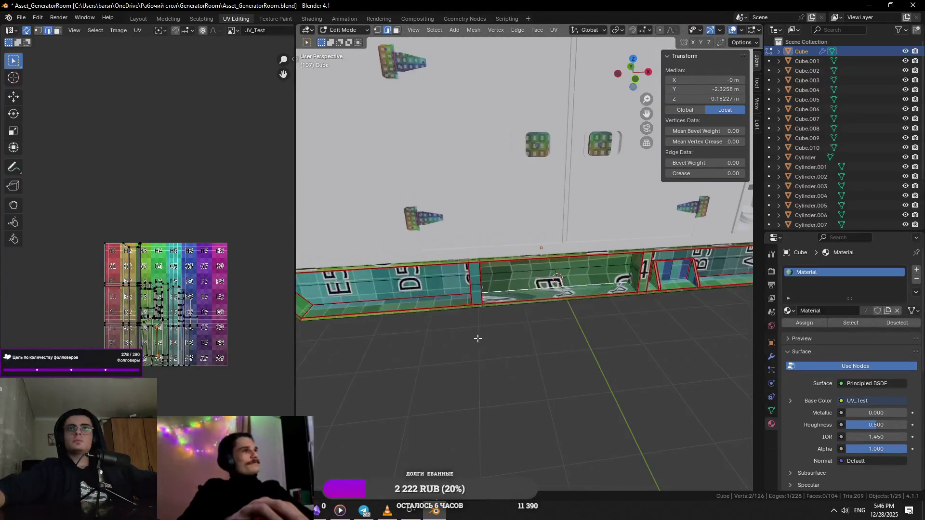
scroll(499, 310, up, 3)
scroll(499, 310, up, 3)
click(486, 220)
shift+middle_drag(486, 220, 552, 241)
key(2)
click(408, 223)
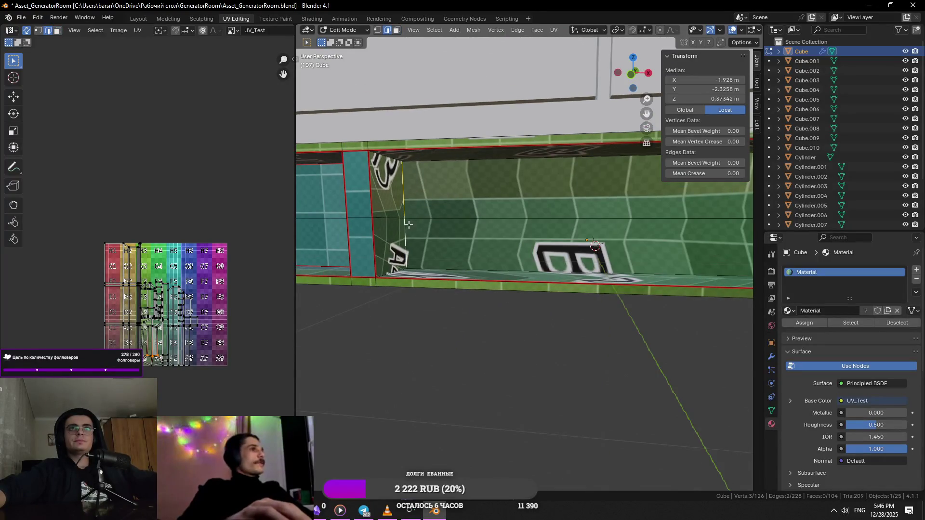
shift+middle_drag(408, 224, 184, 225)
shift+click(560, 281)
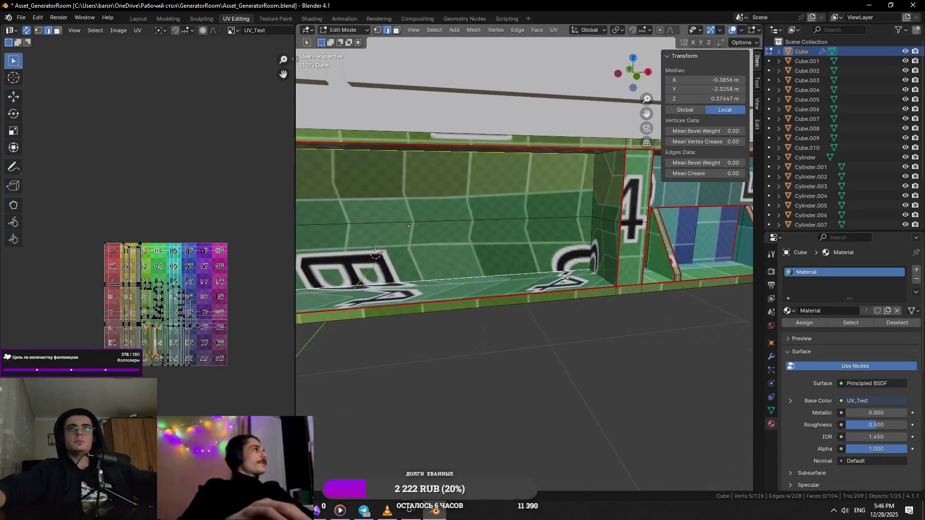
shift+click(594, 198)
mouse_move(598, 199)
middle_down()
mouse_move(608, 230)
mouse_move(499, 273)
mouse_move(481, 225)
middle_up()
shift+click(600, 260)
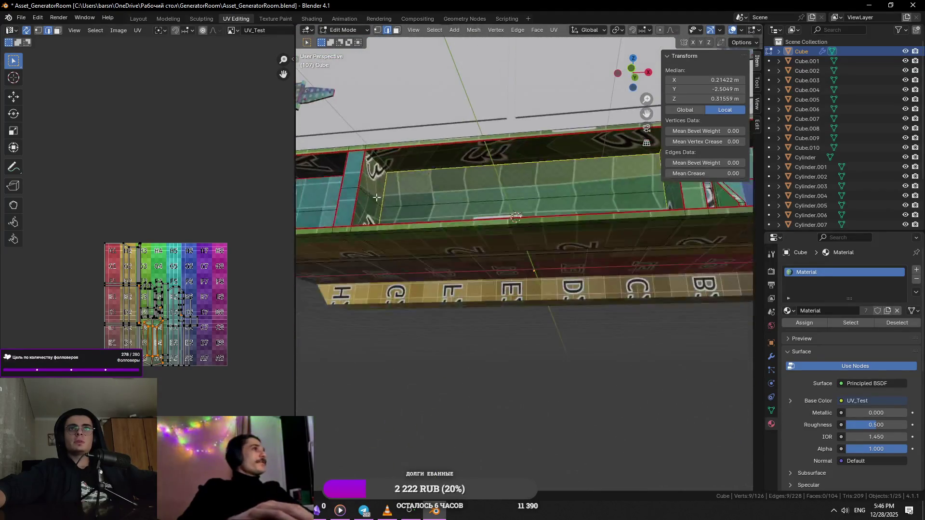
key(ctrl+e)
click(430, 373)
- Unwrap the whole base again so the checker texture covers it cleanly
key(a)
middle_drag(431, 374, 506, 289)
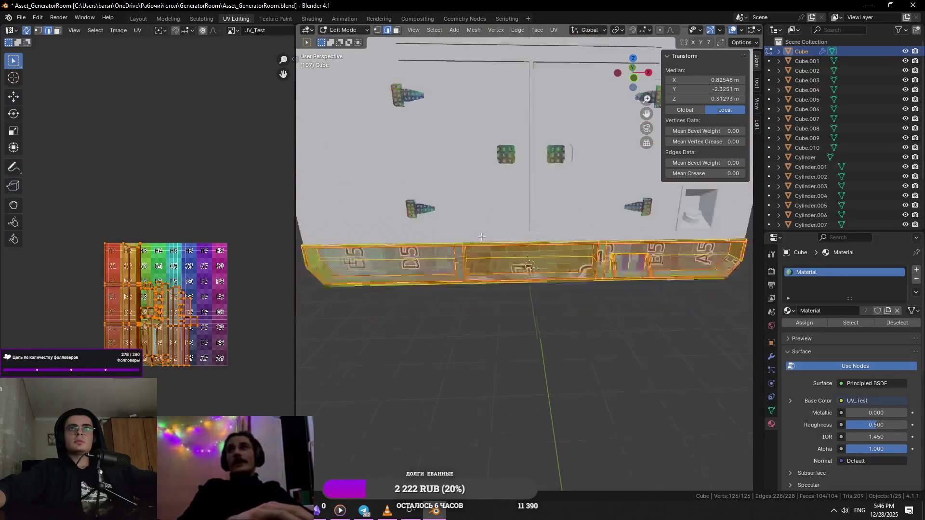
click(554, 30)
key(Tab)
middle_drag(258, 295, 569, 313)
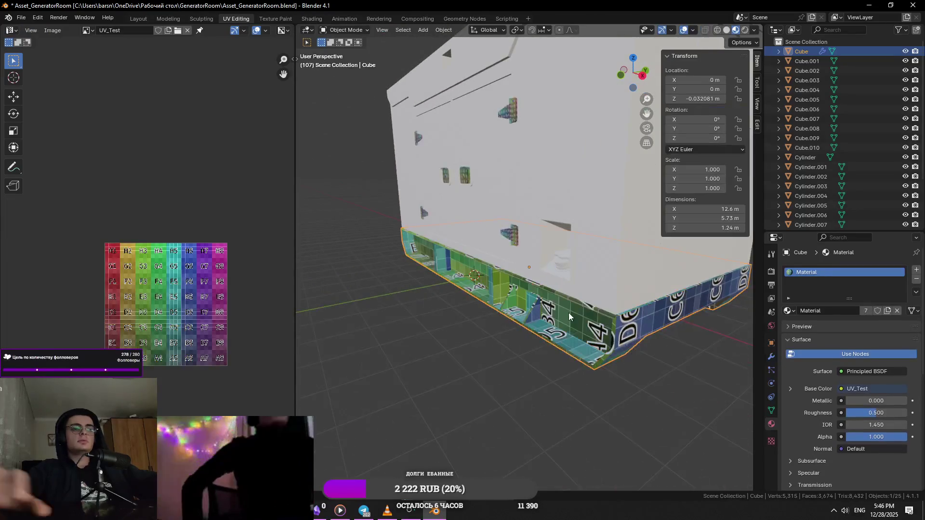
- Toggle the base in and out of isolated view and edit mode, ending with the whole generator shown
key(KP_Divide)
key(Tab)
key(alt+a)
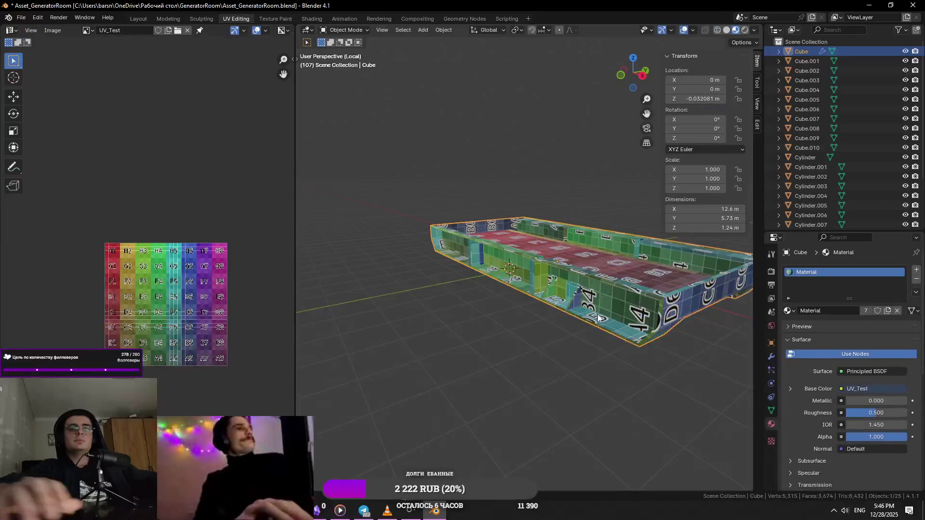
key(KP_Divide)
key(a)
key(KP_Divide)
key(alt+a)
key(a)
key(alt+a)
key(Tab)
key(KP_Divide)
key(KP_Divide)
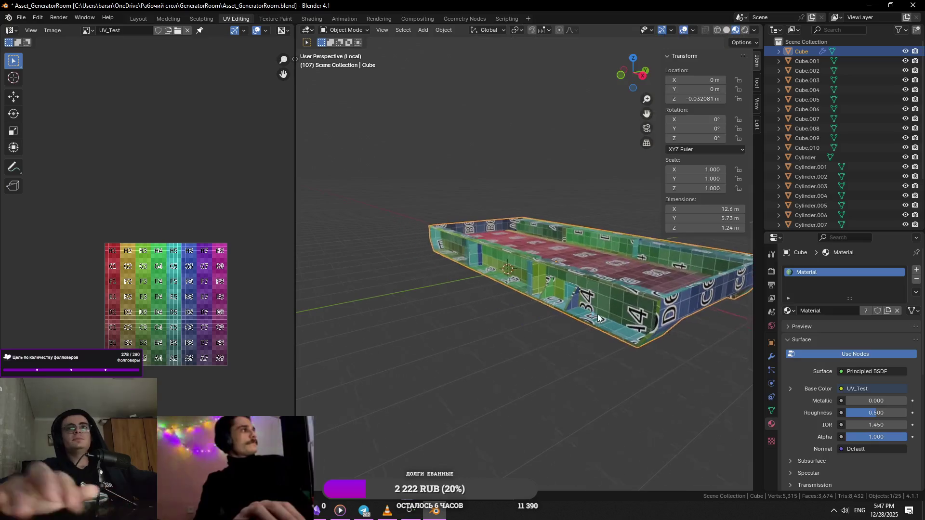
key(Tab)
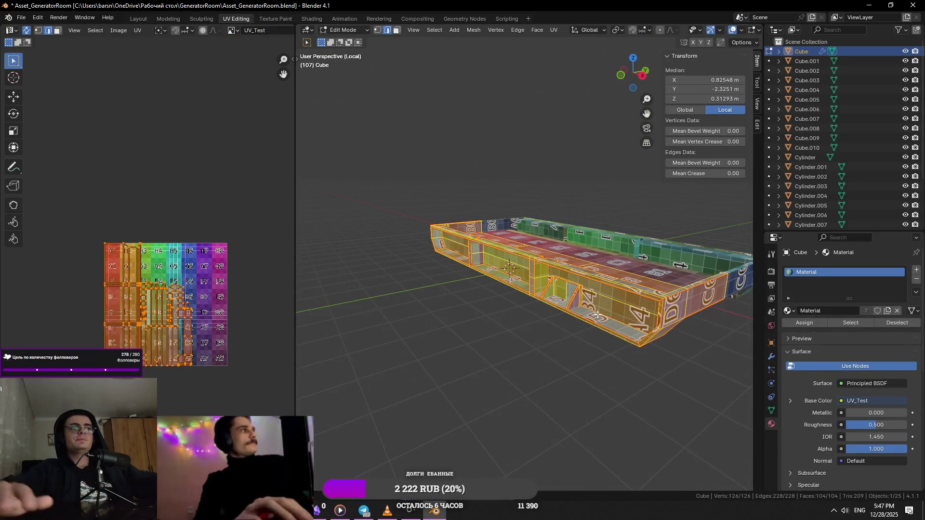
key(Tab)
key(KP_Divide)
scroll(578, 310, up, 2)
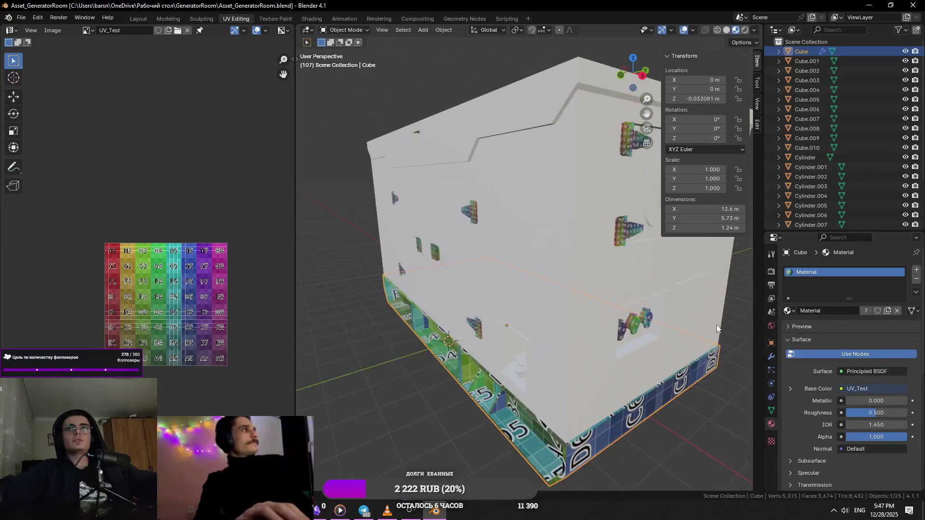
- Pick the generator housing Cube.002 in the viewport
click(608, 383)
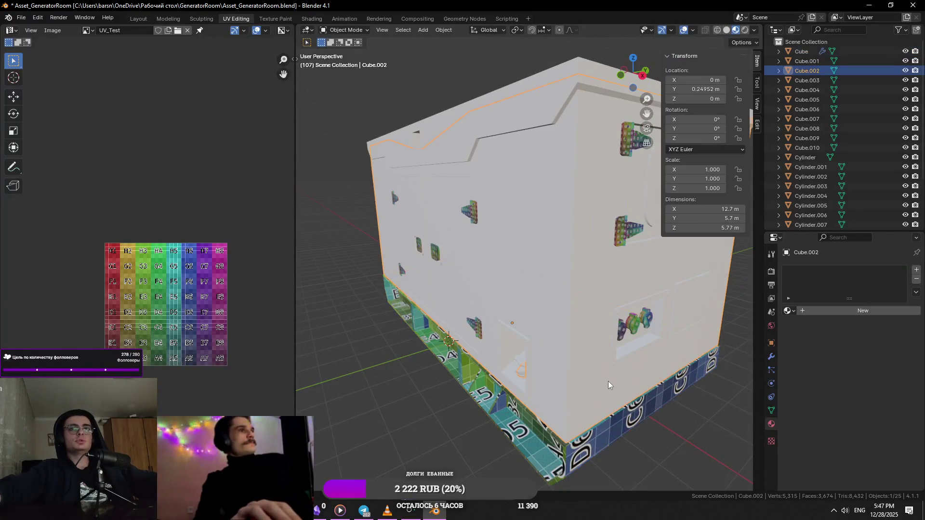
key(KP_Divide)
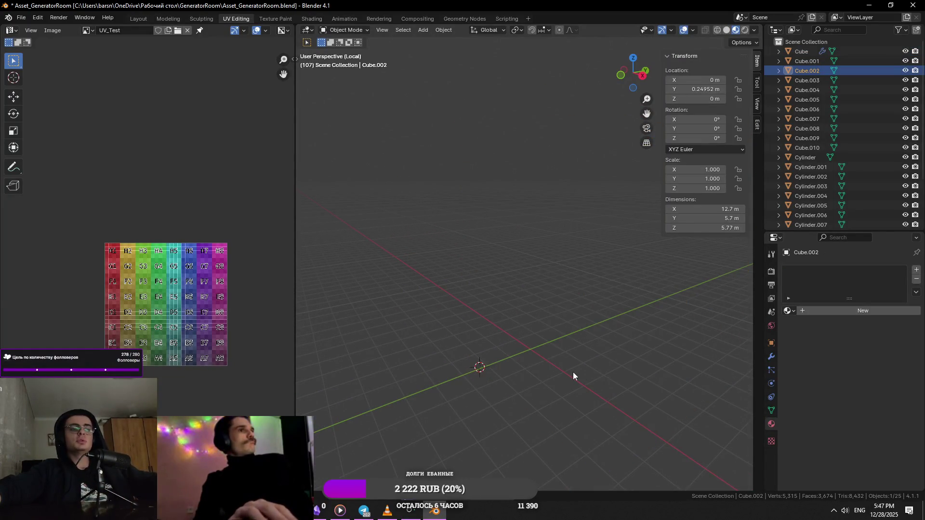
scroll(571, 373, down, 2)
click(570, 373)
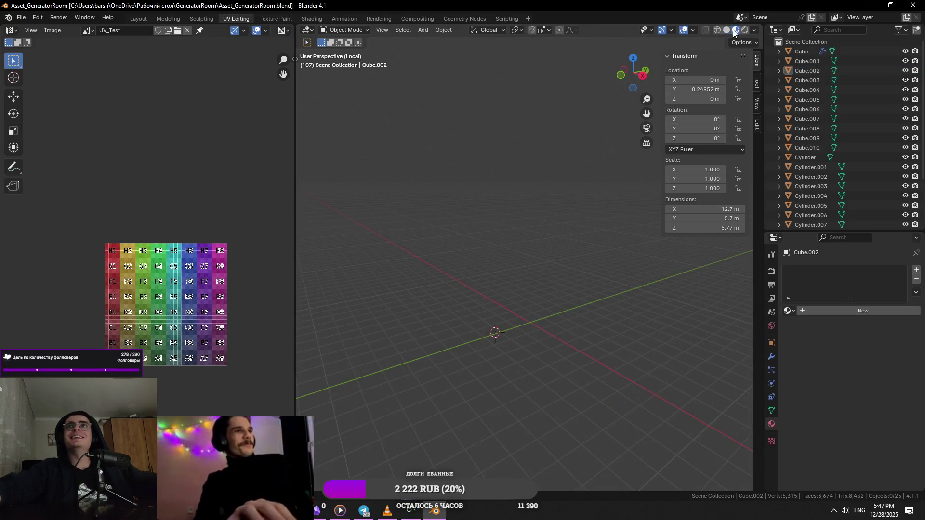
key(KP_Divide)
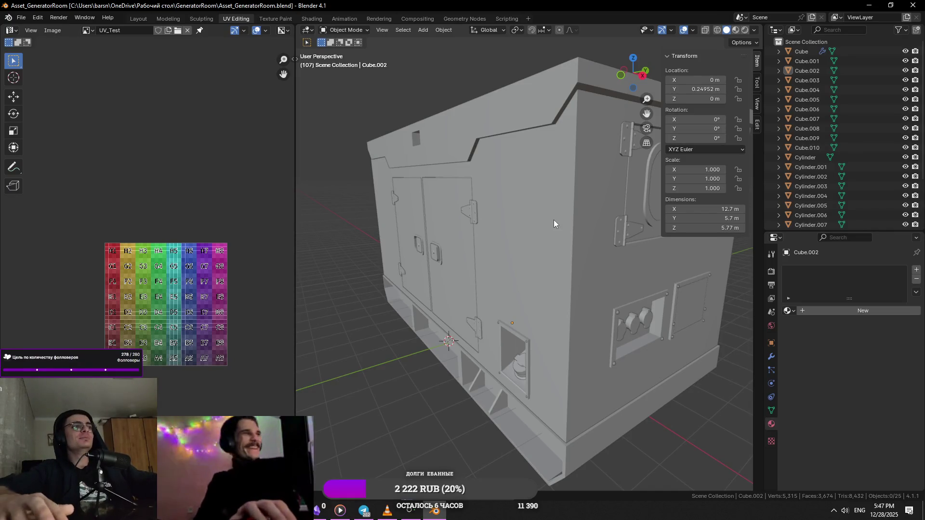
middle_drag(553, 221, 560, 293)
click(559, 293)
scroll(559, 293, down, 3)
scroll(539, 282, up, 4)
scroll(565, 267, down, 5)
scroll(564, 282, up, 3)
- Isolate Cube.002 on its own, enter mesh editing and select its whole mesh
middle_drag(563, 283, 593, 271)
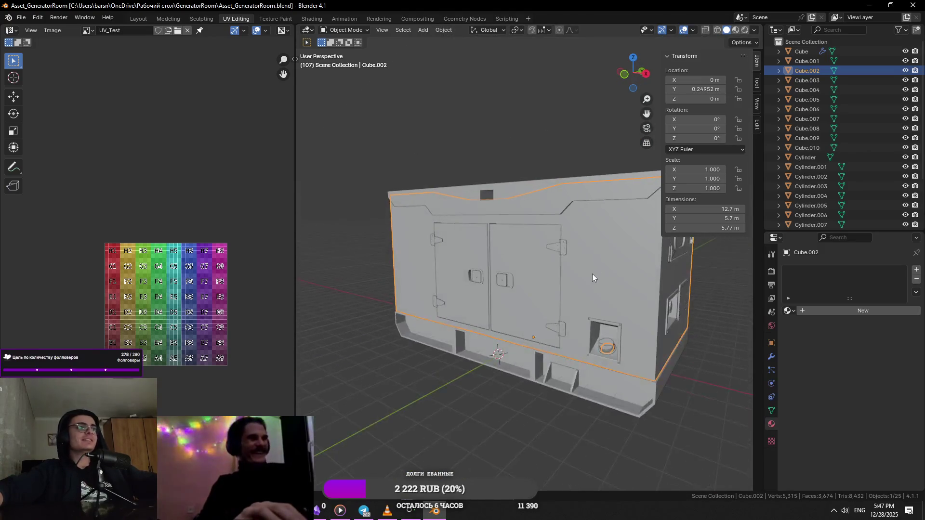
scroll(549, 250, down, 3)
scroll(548, 251, up, 4)
mouse_move(549, 251)
middle_down()
mouse_move(561, 306)
mouse_move(535, 275)
middle_up()
scroll(535, 275, down, 3)
scroll(519, 257, up, 3)
scroll(518, 256, down, 3)
key(Tab)
key(KP_Divide)
scroll(570, 274, up, 4)
scroll(570, 274, down, 4)
scroll(570, 274, up, 4)
key(alt+a)
key(a)
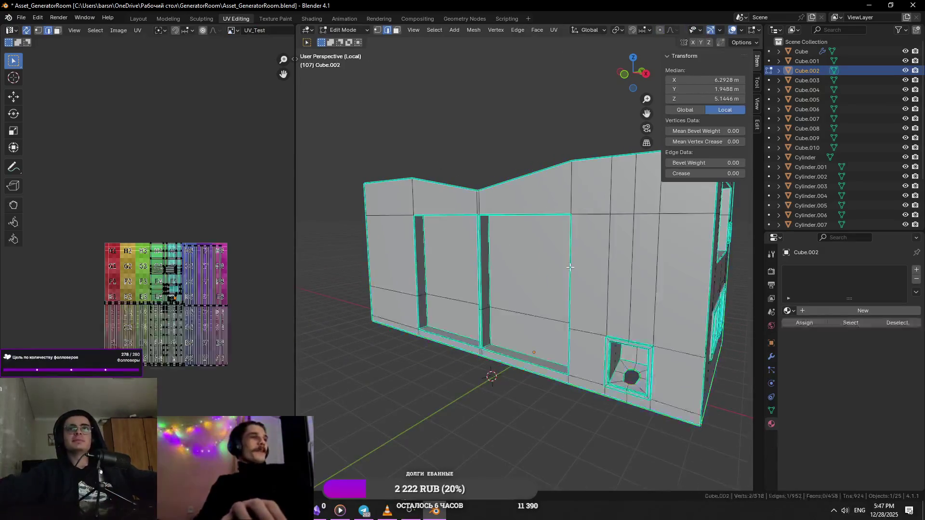
- Mark seams on the door recess's vertical and bottom-corner edges
middle_drag(529, 270, 489, 171)
scroll(514, 238, down, 2)
scroll(506, 217, up, 4)
shift+click(536, 232)
mouse_move(536, 232)
middle_down()
mouse_move(554, 334)
mouse_move(580, 340)
middle_up()
shift+click(580, 340)
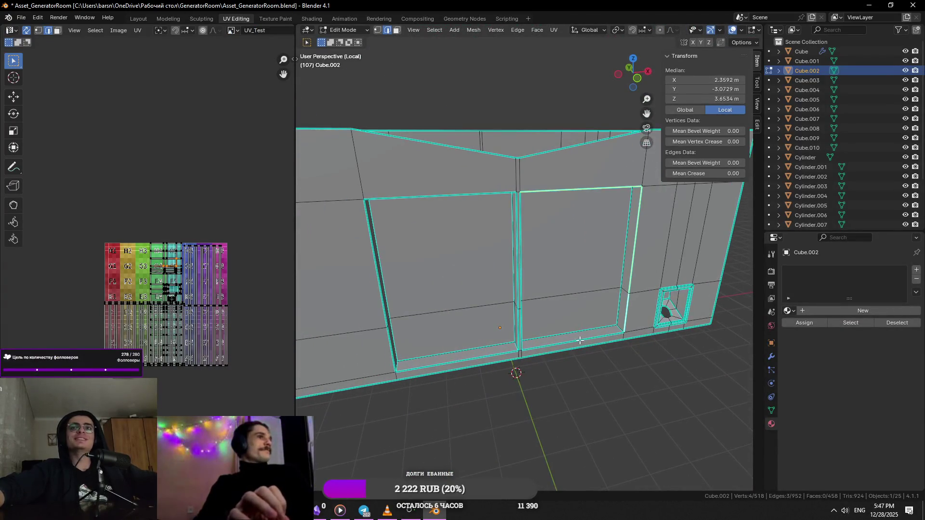
click(534, 348)
scroll(507, 350, up, 5)
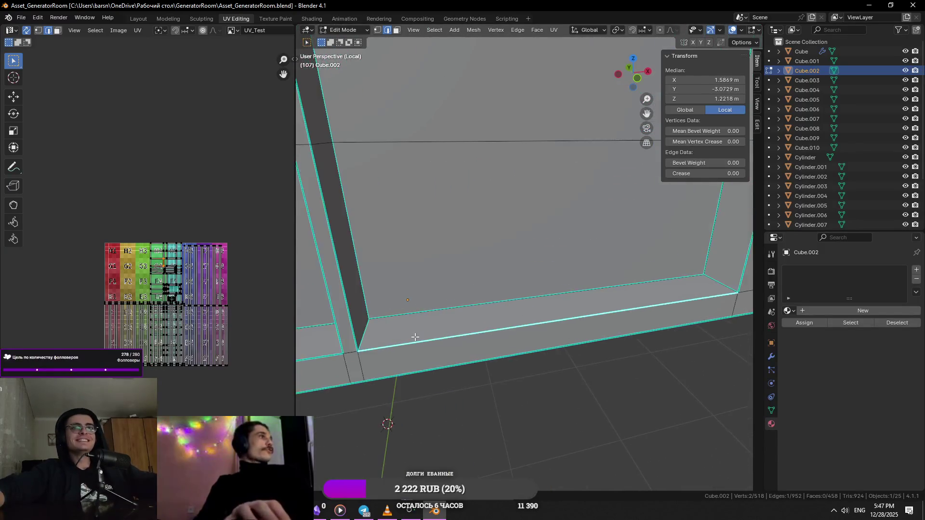
right_click(457, 349)
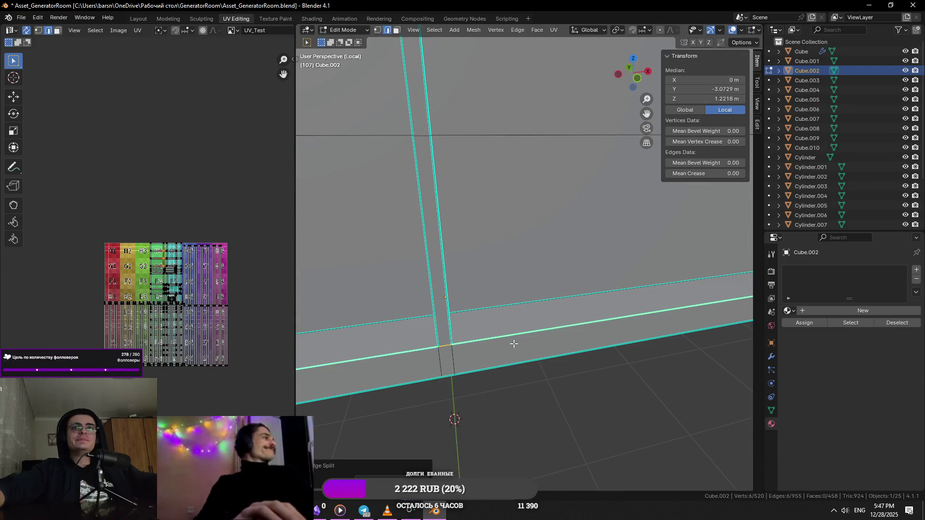
right_click(574, 372)
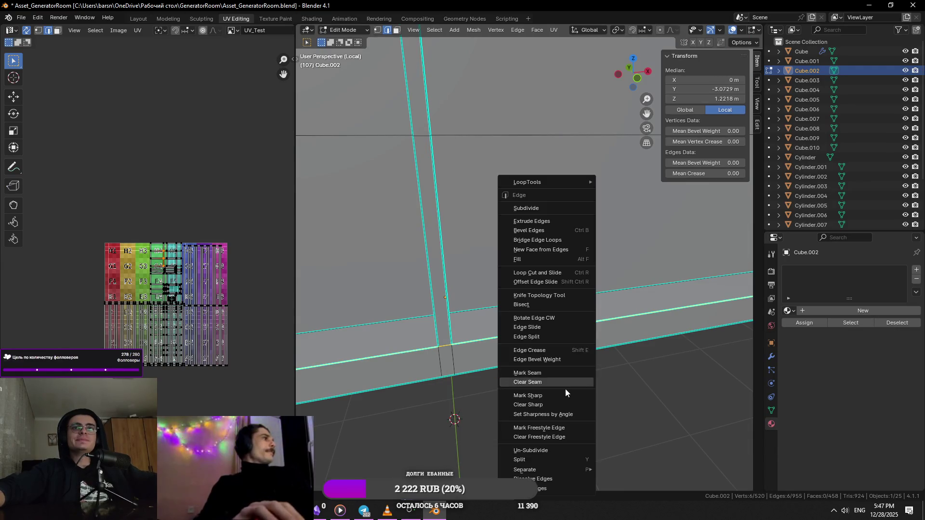
right_click(435, 353)
click(451, 379)
- Seam the vertical door edge, mark the doorway top edge sharp and clear its seam
mouse_move(452, 379)
middle_down()
mouse_move(387, 302)
mouse_move(449, 335)
middle_up()
right_click(447, 292)
click(446, 225)
click(469, 96)
key(ctrl+r)
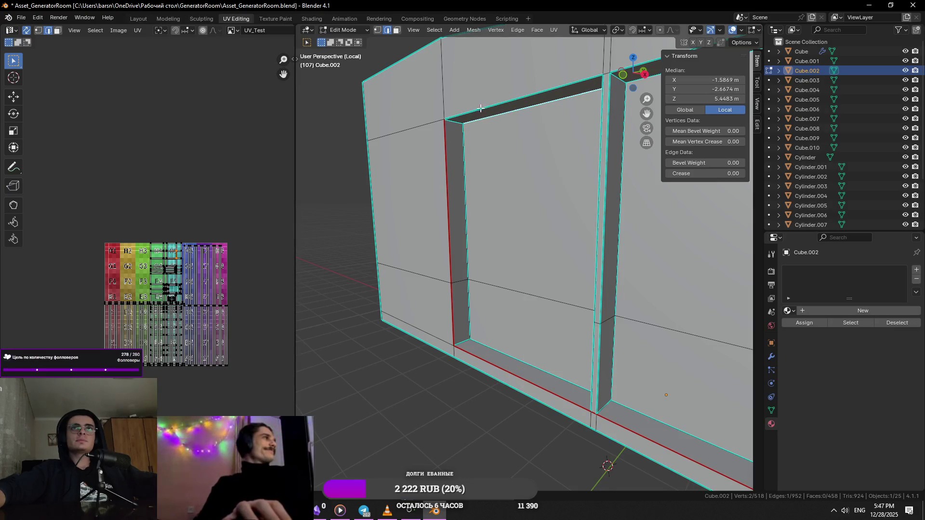
middle_drag(515, 193, 505, 257)
right_click(505, 257)
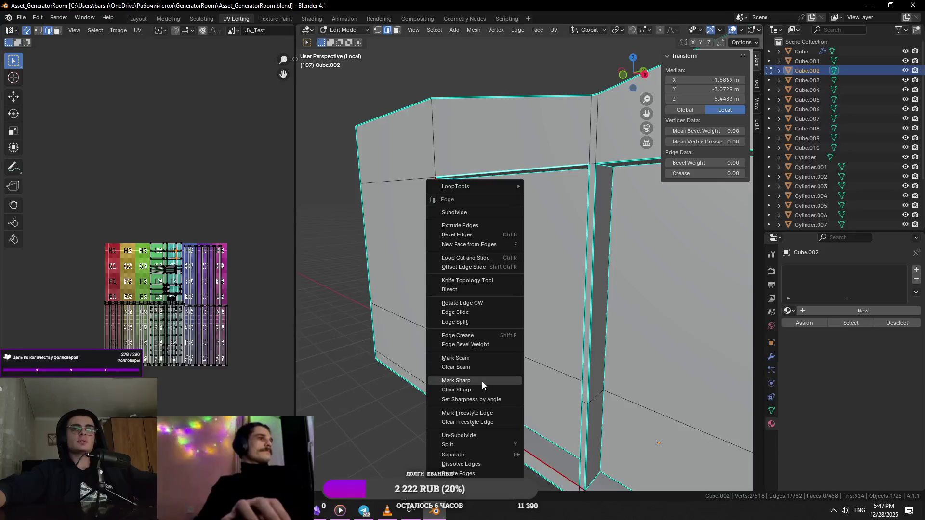
click(472, 381)
right_click(513, 245)
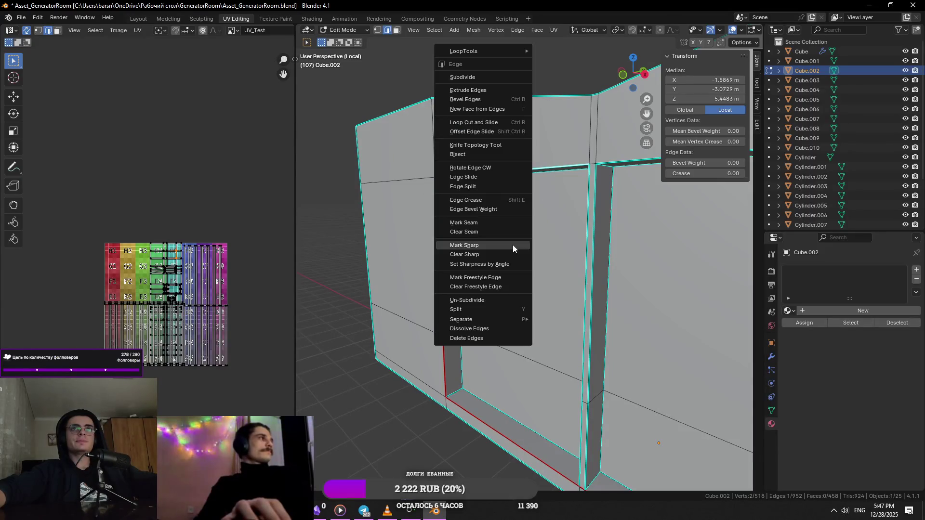
click(491, 233)
scroll(479, 192, up, 3)
scroll(478, 193, up, 2)
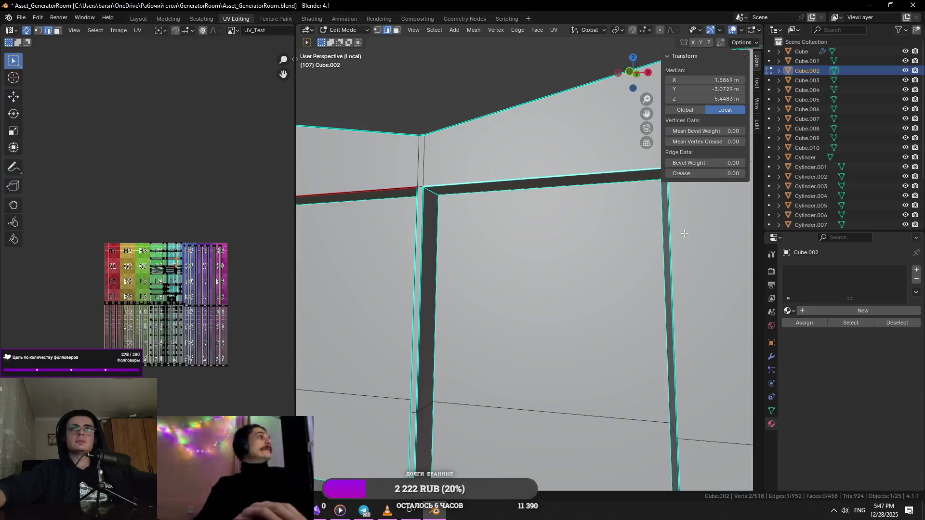
- Mark seams on the wall corner edge and a vertical door frame edge
middle_drag(684, 233, 631, 424)
right_click(631, 425)
click(602, 373)
mouse_move(602, 373)
middle_down()
mouse_move(402, 316)
mouse_move(427, 311)
mouse_move(442, 200)
middle_up()
click(450, 311)
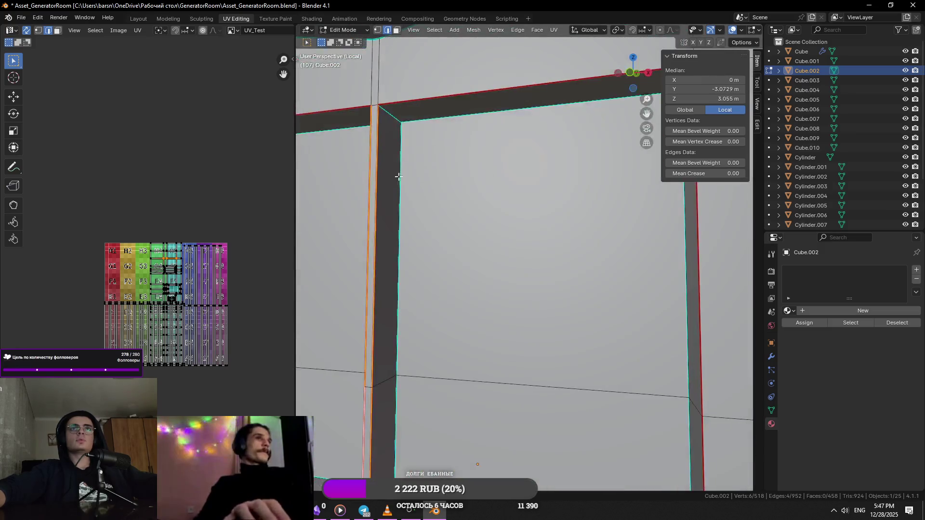
right_click(506, 248)
click(522, 248)
- Mark seams on the remaining door frame edges and the next doorway's top edge
mouse_move(521, 248)
middle_down()
mouse_move(566, 286)
mouse_move(446, 364)
middle_up()
middle_drag(488, 235, 478, 180)
shift+click(471, 139)
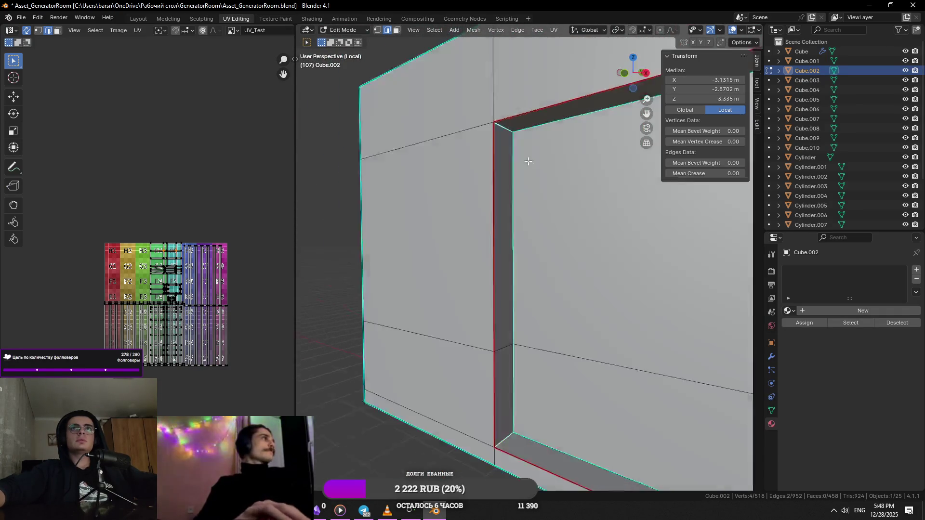
middle_drag(471, 139, 546, 180)
shift+click(551, 370)
middle_drag(551, 370, 572, 414)
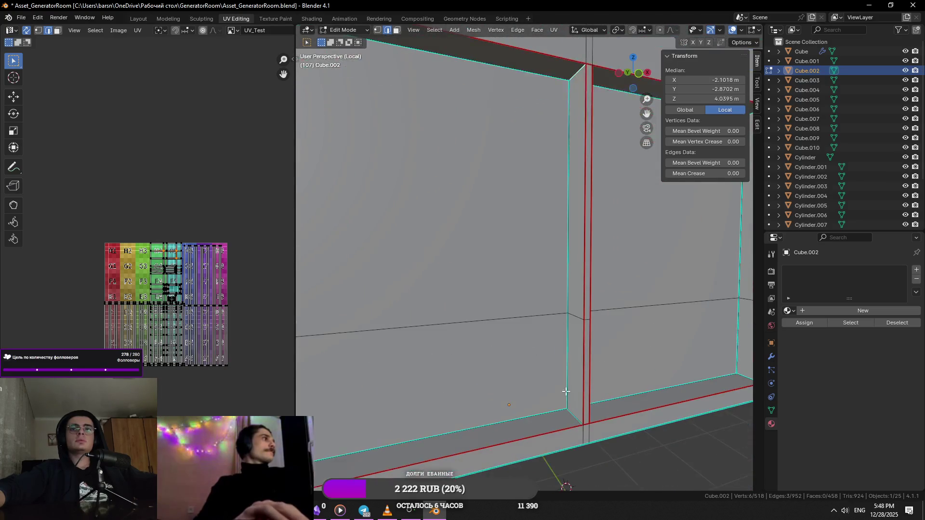
right_click(572, 413)
click(548, 378)
middle_drag(548, 378, 513, 383)
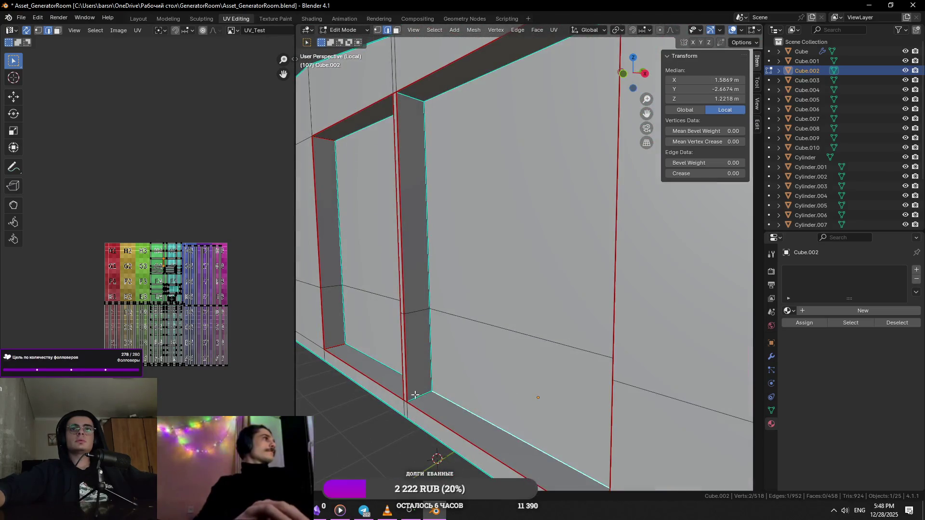
middle_drag(436, 128, 610, 137)
shift+click(610, 137)
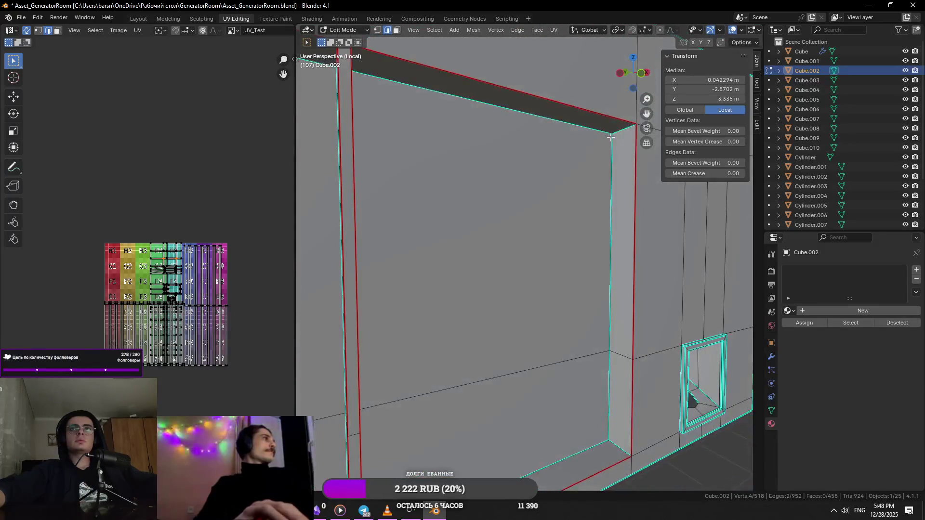
right_click(613, 443)
click(563, 377)
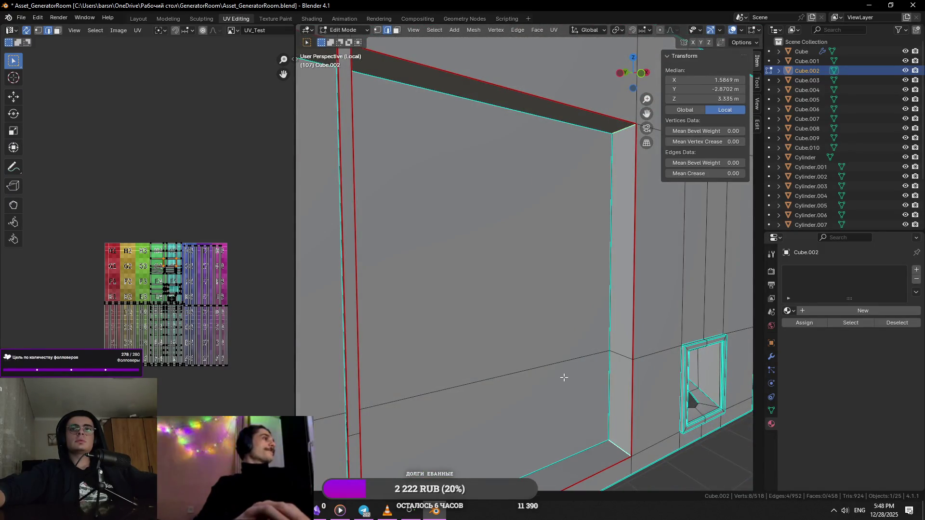
scroll(563, 373, down, 5)
scroll(557, 358, down, 4)
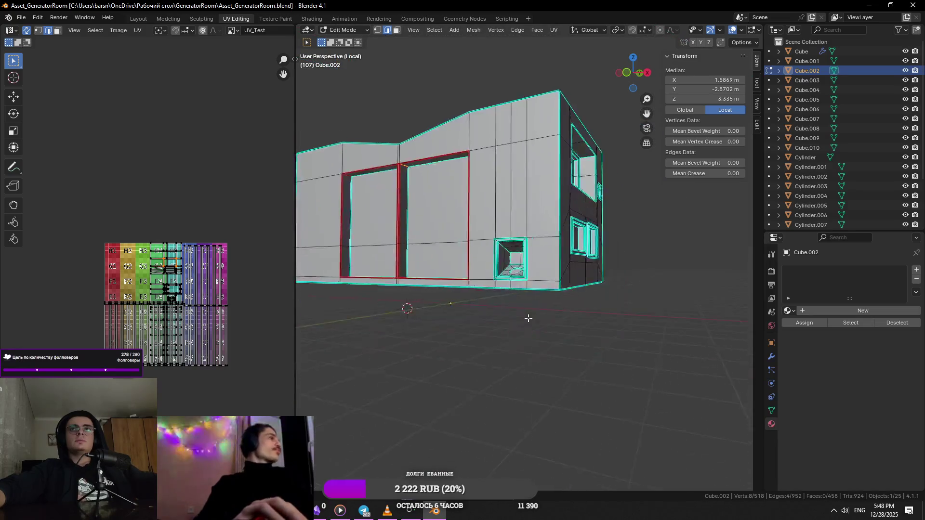
- Mark a seam on the windowed wall corner edge and select a second corner edge
middle_drag(552, 345, 564, 250)
middle_drag(570, 194, 503, 219)
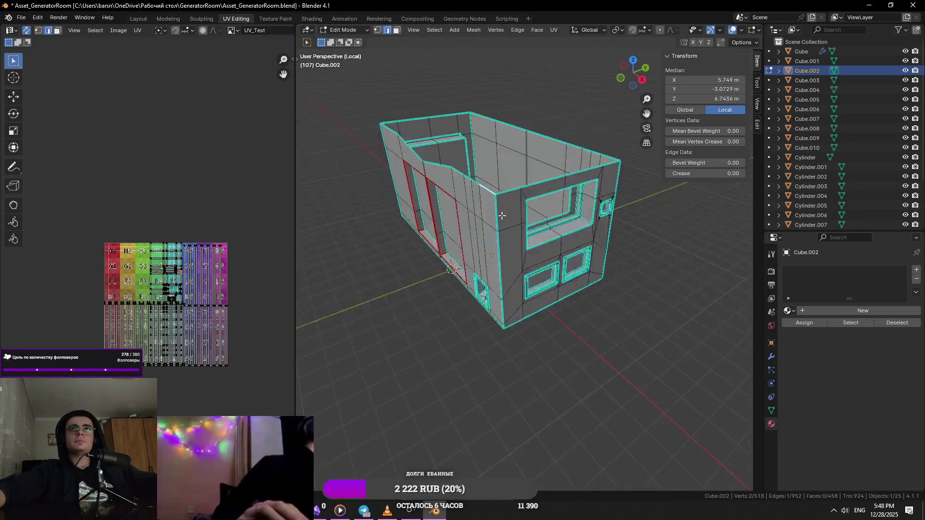
right_click(633, 176)
click(628, 263)
scroll(580, 262, up, 2)
scroll(591, 247, up, 2)
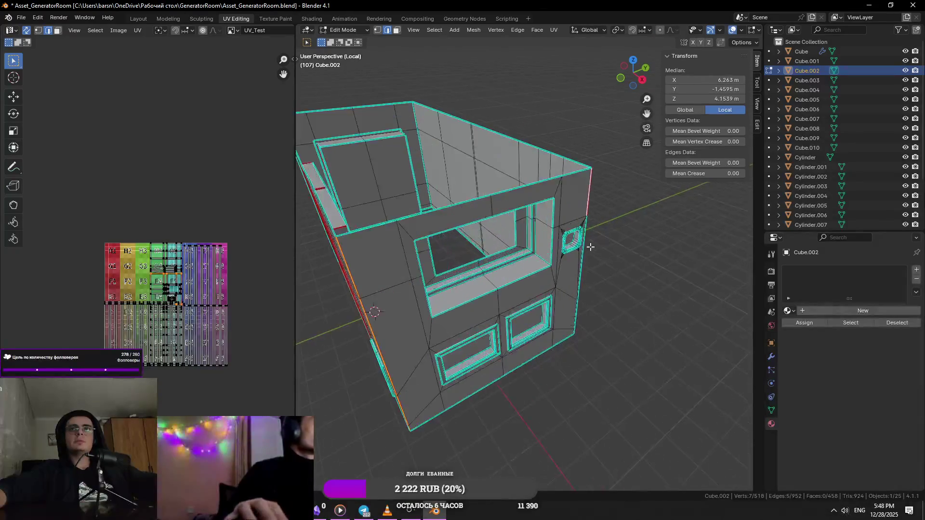
scroll(578, 262, up, 7)
scroll(528, 248, down, 5)
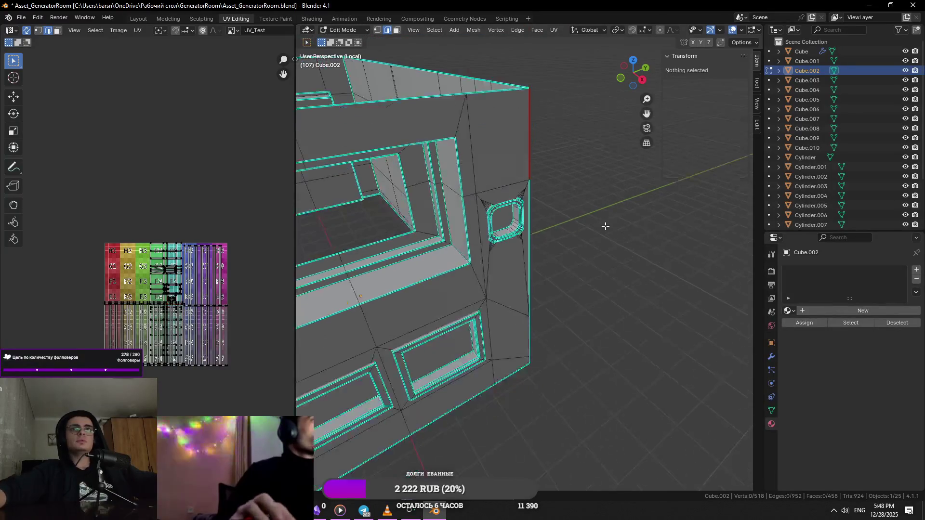
scroll(576, 349, up, 2)
scroll(560, 333, up, 2)
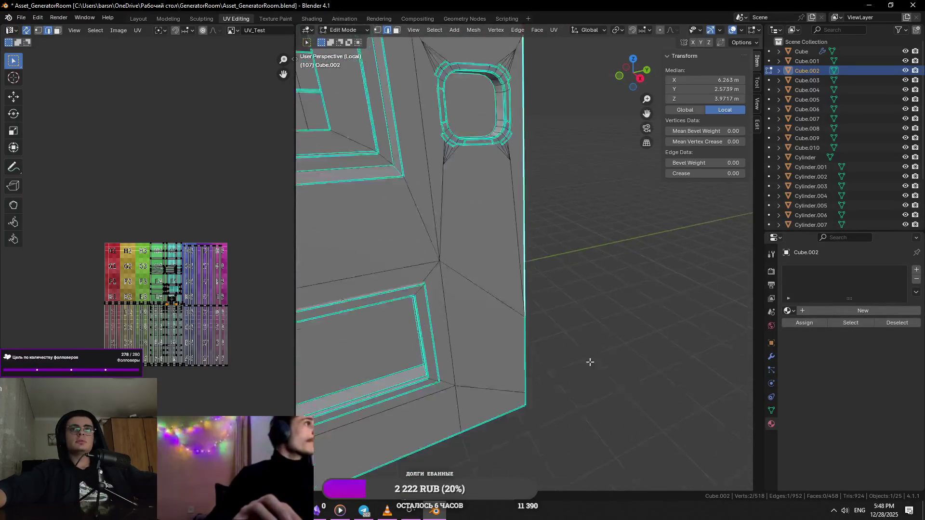
shift+click(561, 351)
scroll(518, 396, up, 2)
middle_drag(518, 396, 534, 293)
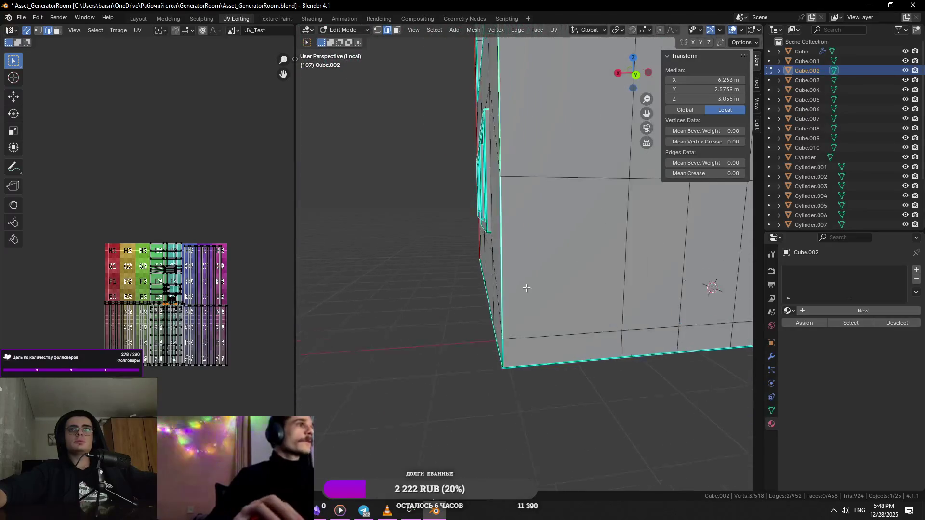
scroll(545, 279, up, 2)
scroll(462, 256, up, 2)
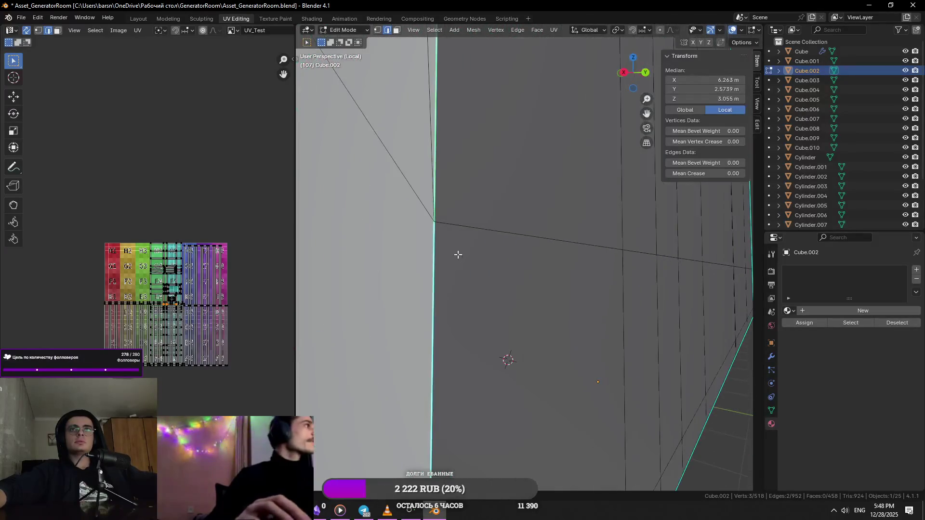
- Select the vertical corner edge via its bottom vertex and clear its seam
key(1)
click(472, 233)
key(alt+a)
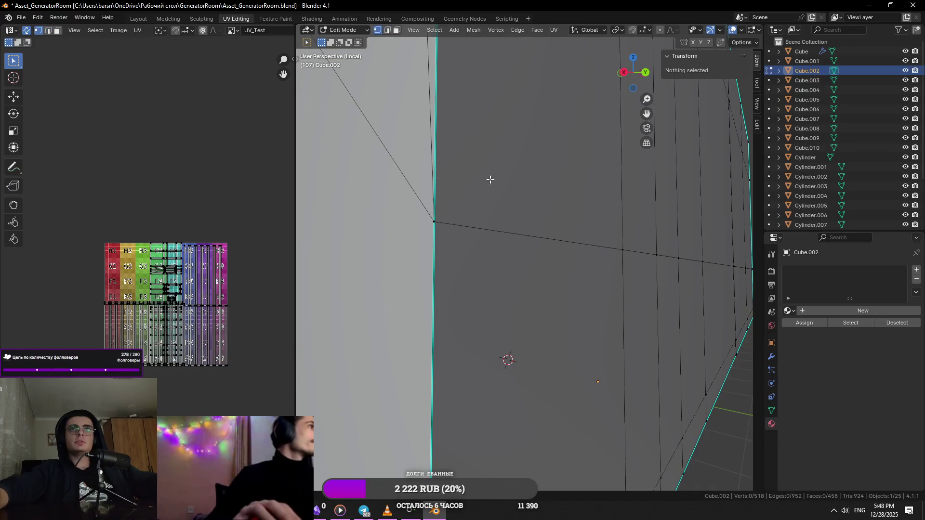
middle_drag(486, 186, 490, 160)
scroll(511, 283, down, 3)
middle_drag(510, 284, 500, 294)
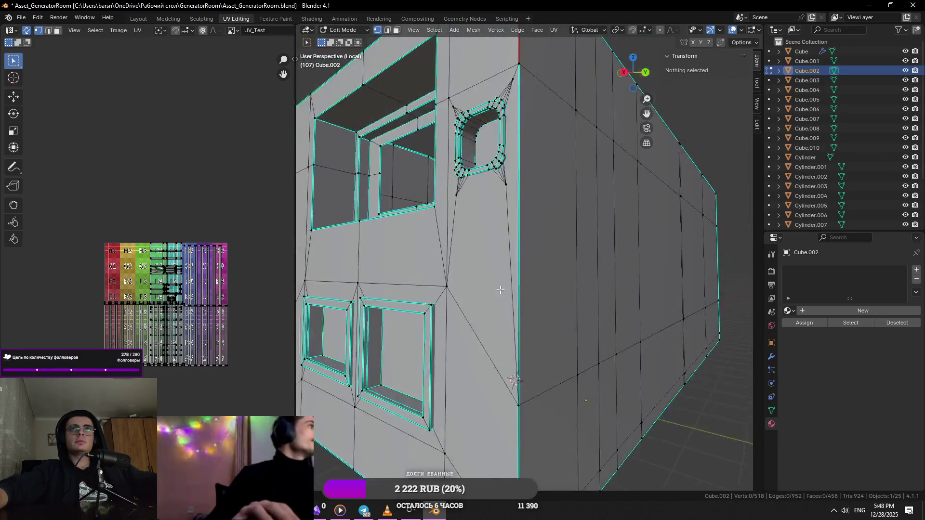
scroll(492, 347, up, 2)
middle_drag(493, 348, 506, 332)
click(526, 304)
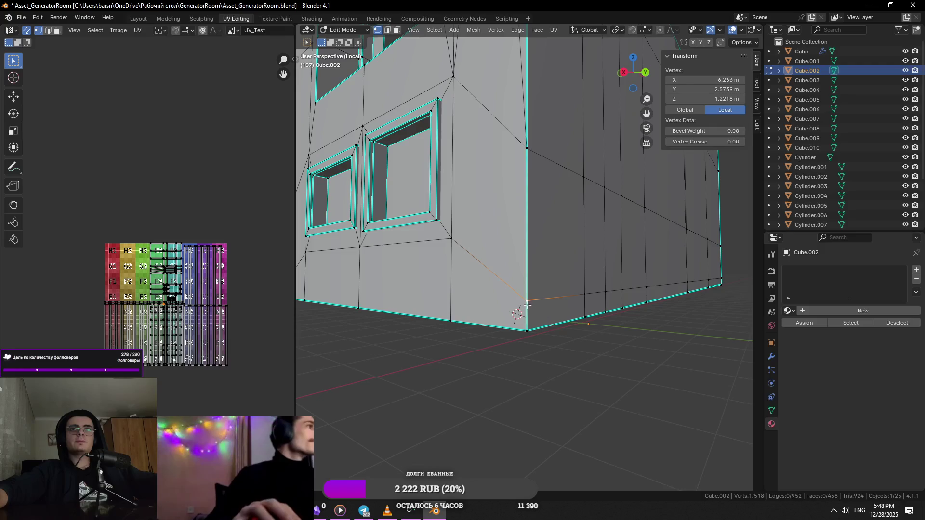
key(2)
click(525, 153)
right_click(619, 250)
click(621, 279)
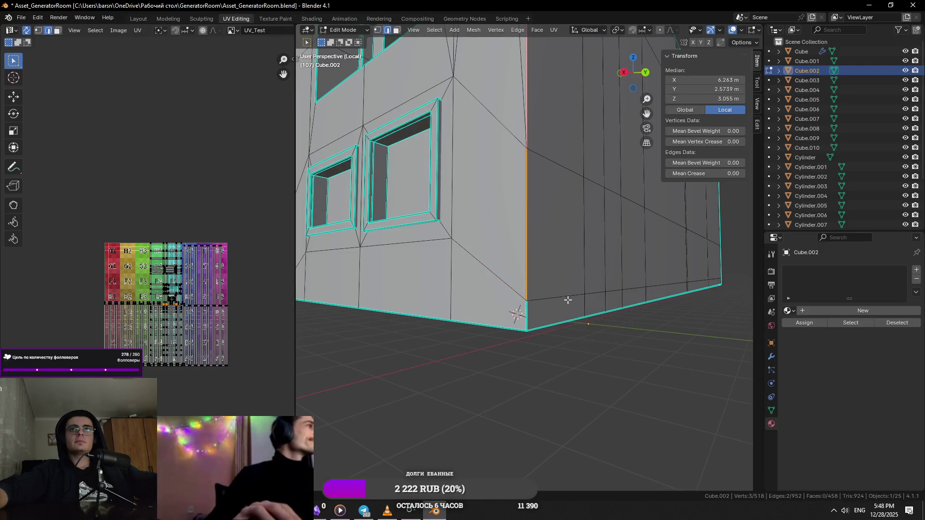
scroll(518, 313, down, 3)
mouse_move(518, 313)
middle_down()
mouse_move(518, 363)
mouse_move(515, 311)
mouse_move(597, 261)
mouse_move(489, 310)
middle_up()
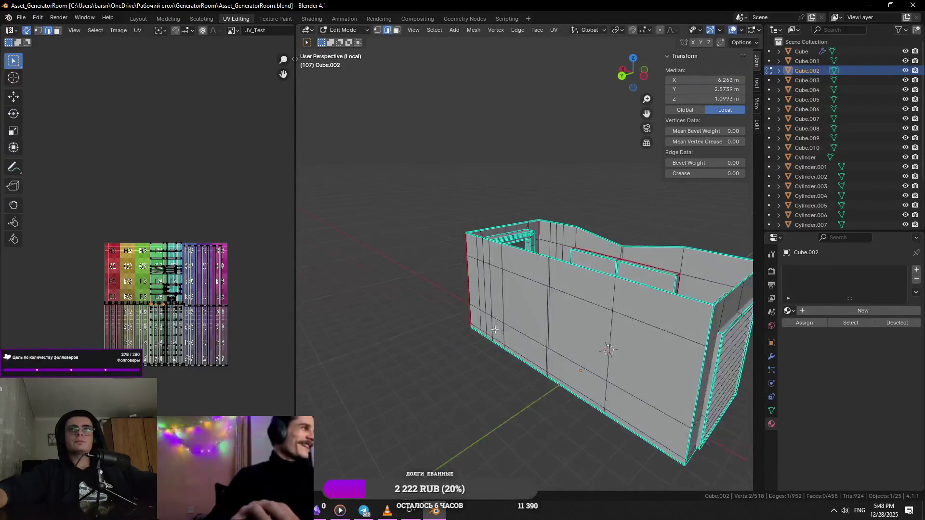
- Mark the panel's corner edge loop as a seam and move to the shutter on the end wall
alt+shift+click(613, 254)
right_click(614, 260)
click(629, 280)
middle_drag(629, 280, 482, 286)
click(481, 286)
scroll(482, 285, up, 5)
scroll(408, 244, down, 2)
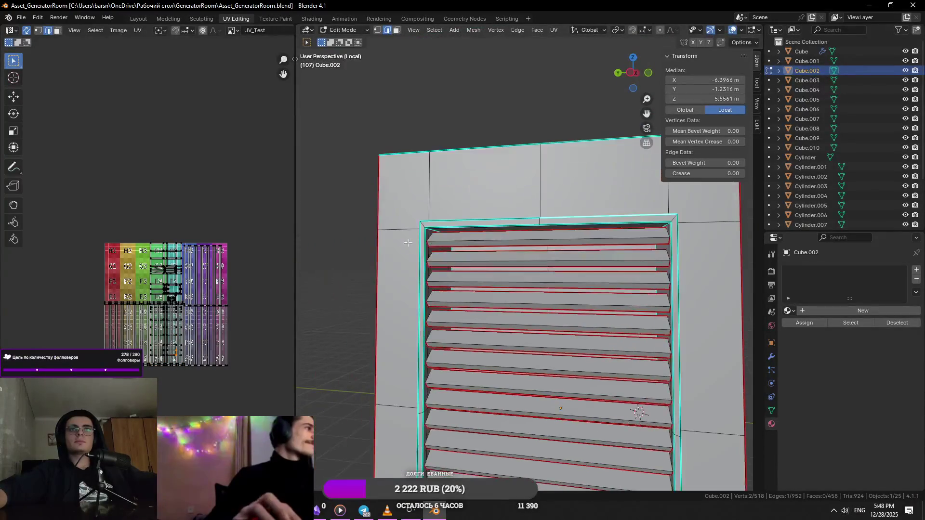
- Select the shutter slats as linked geometry and hide them, leaving the frame visible
middle_drag(408, 243, 437, 236)
click(464, 250)
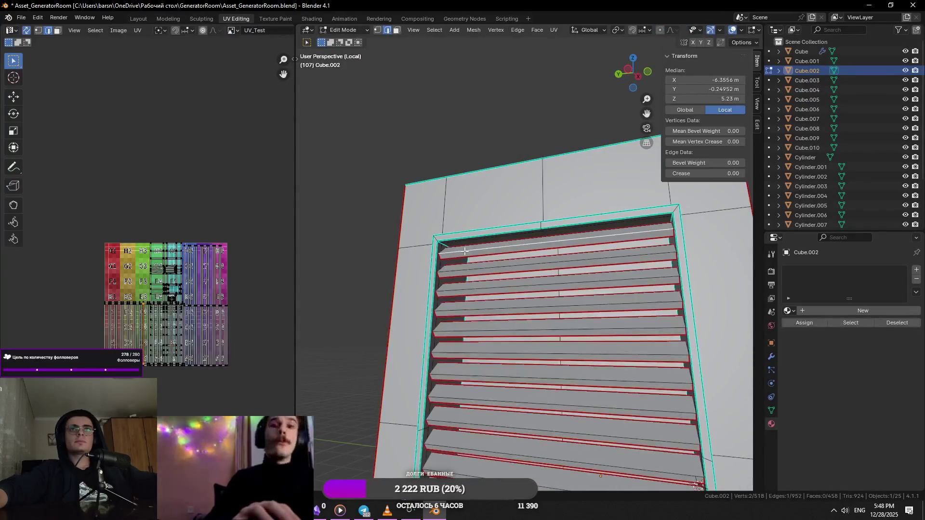
key(l)
key(l)
key(l)
key(l)
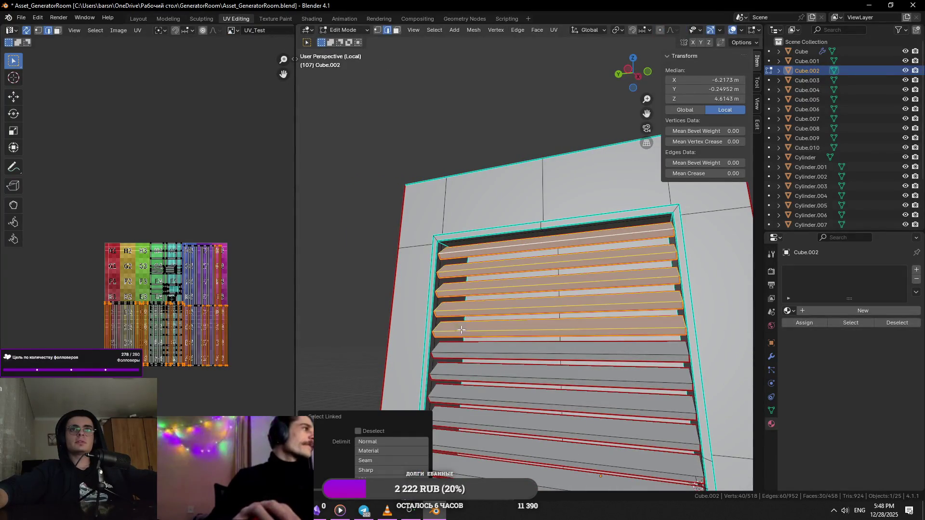
key(l)
key(l)
scroll(485, 333, down, 2)
key(l)
key(l)
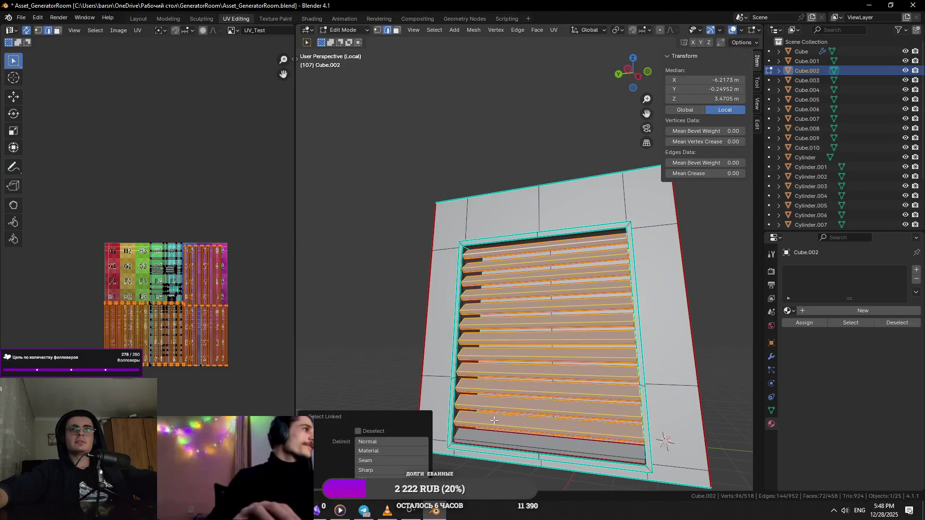
key(h)
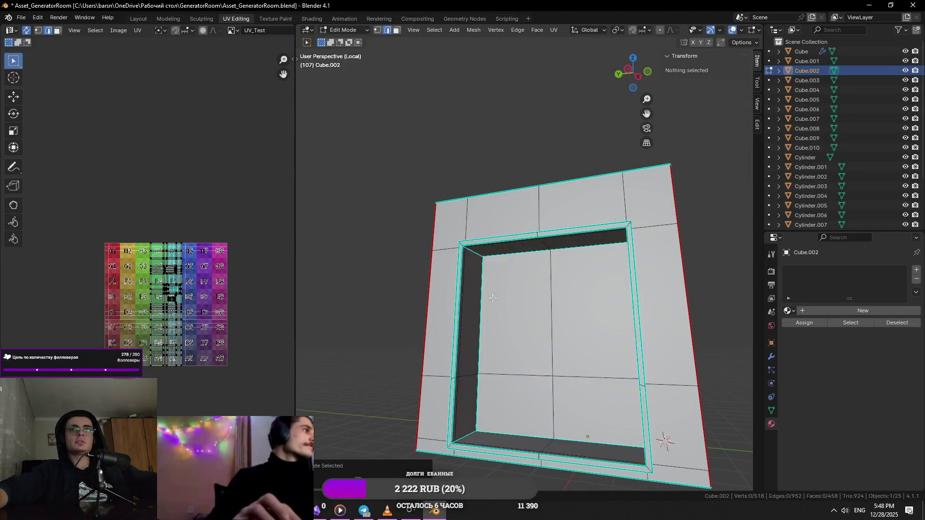
click(529, 203)
scroll(530, 202, up, 4)
middle_drag(607, 181, 564, 263)
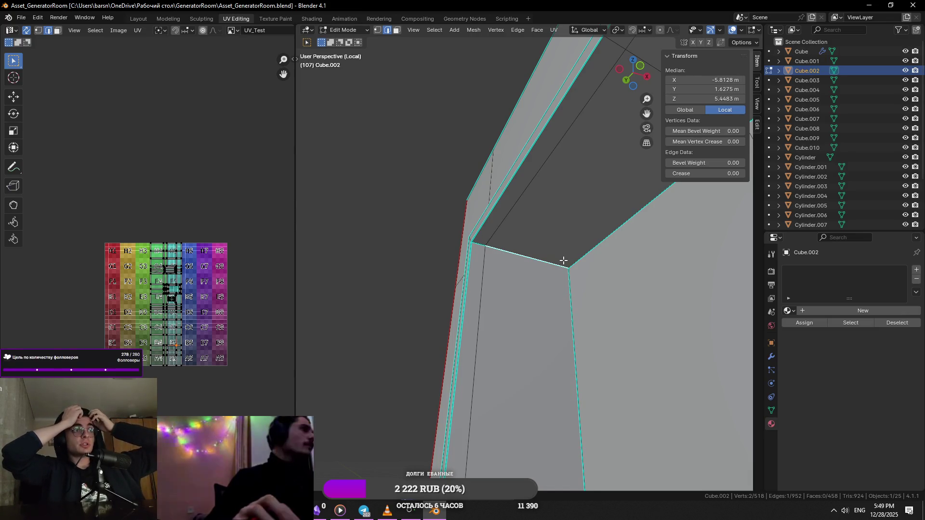
- Mark the edge loop along the opening and a side frame edge as seams
middle_drag(563, 260, 438, 202)
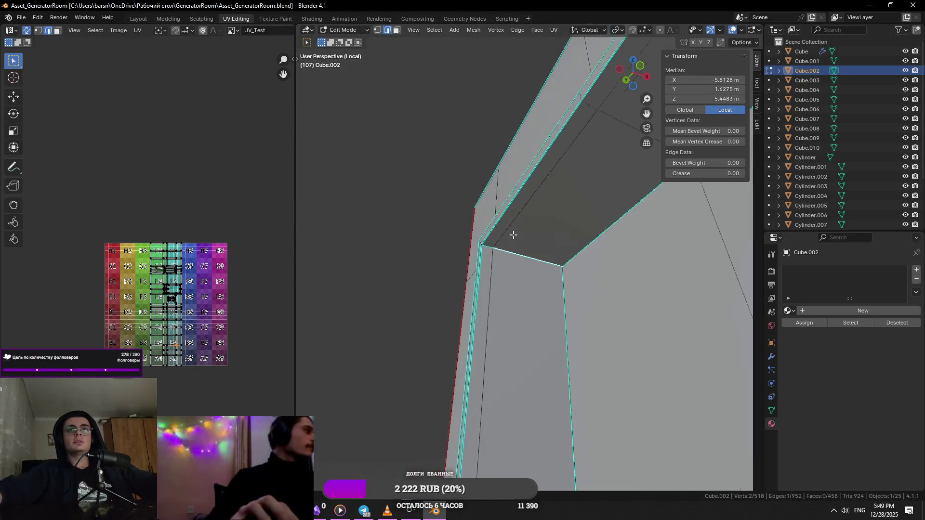
scroll(537, 257, up, 3)
scroll(492, 250, down, 2)
scroll(501, 254, down, 3)
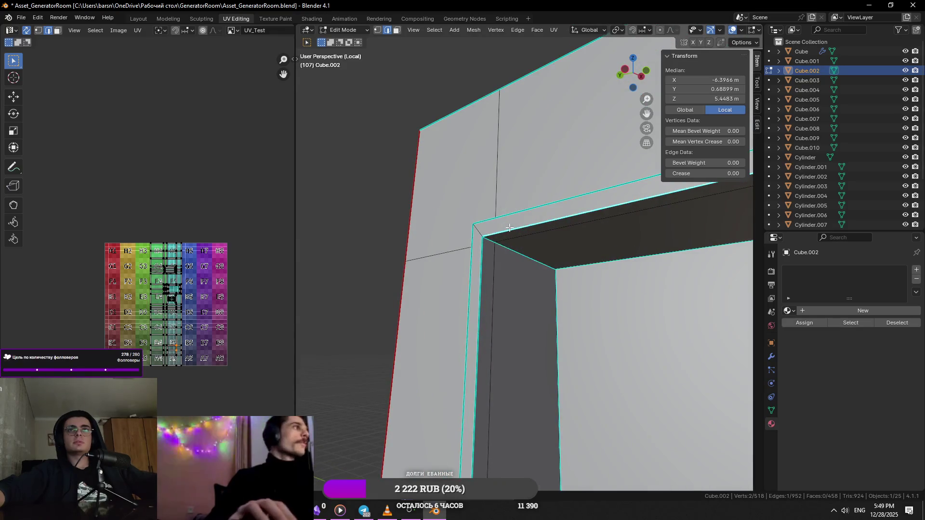
middle_drag(501, 255, 591, 251)
alt+click(600, 254)
scroll(584, 267, up, 2)
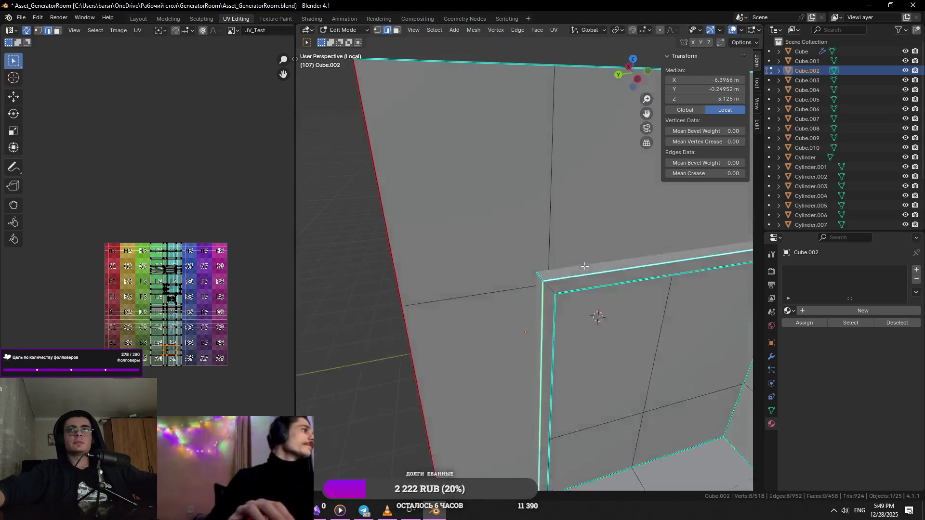
right_click(596, 294)
click(596, 294)
mouse_move(596, 294)
middle_down()
mouse_move(578, 226)
mouse_move(521, 264)
mouse_move(529, 274)
middle_up()
click(521, 265)
right_click(521, 265)
click(521, 265)
- Mark the lower horizontal frame edge and a short corner edge as seams
middle_drag(533, 381, 553, 419)
scroll(626, 206, up, 3)
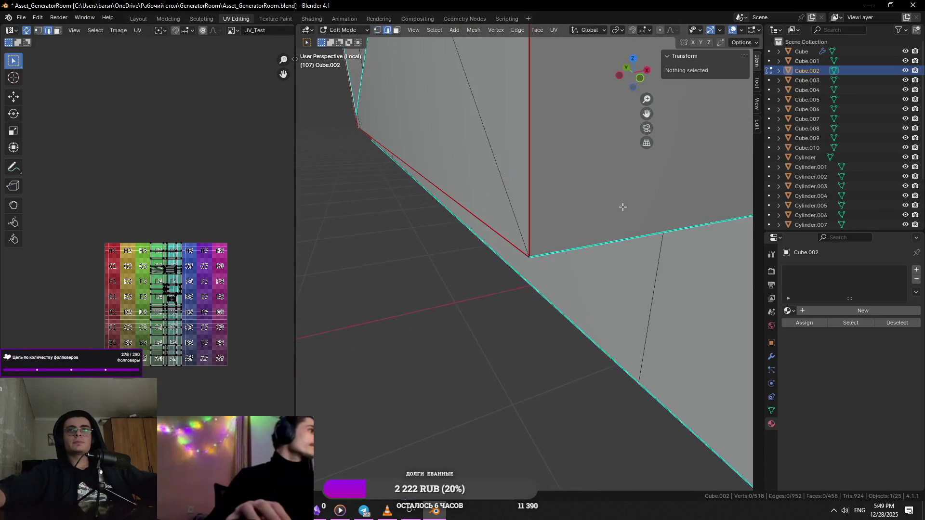
click(619, 206)
right_click(619, 207)
click(620, 206)
key(1)
mouse_move(620, 207)
middle_down()
mouse_move(372, 140)
mouse_move(451, 155)
mouse_move(492, 207)
mouse_move(542, 221)
middle_up()
scroll(355, 169, up, 3)
key(2)
click(491, 213)
right_click(489, 217)
click(489, 217)
- Mark further frame edges and the top edges of the opening as seams
shift+click(502, 283)
mouse_move(502, 282)
middle_down()
mouse_move(452, 299)
mouse_move(470, 237)
mouse_move(424, 165)
middle_up()
right_click(453, 299)
click(451, 299)
scroll(453, 299, down, 3)
click(425, 156)
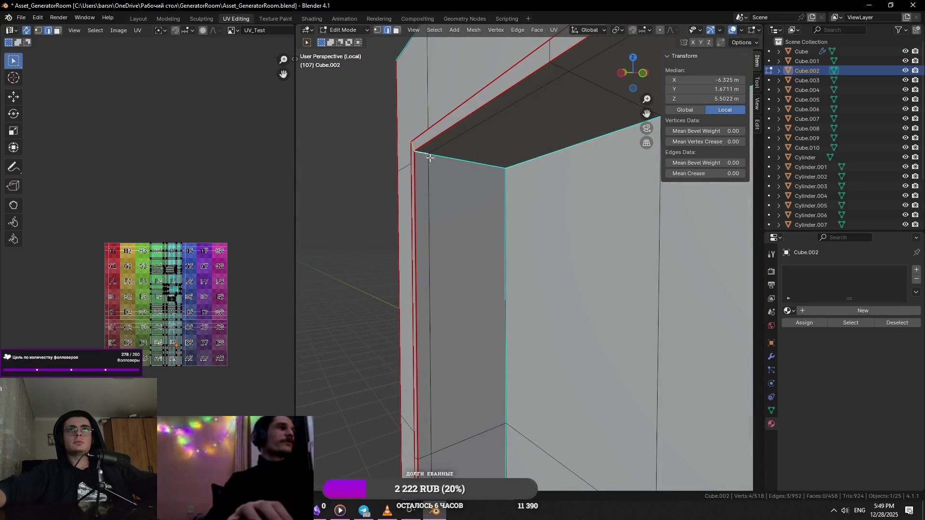
right_click(514, 181)
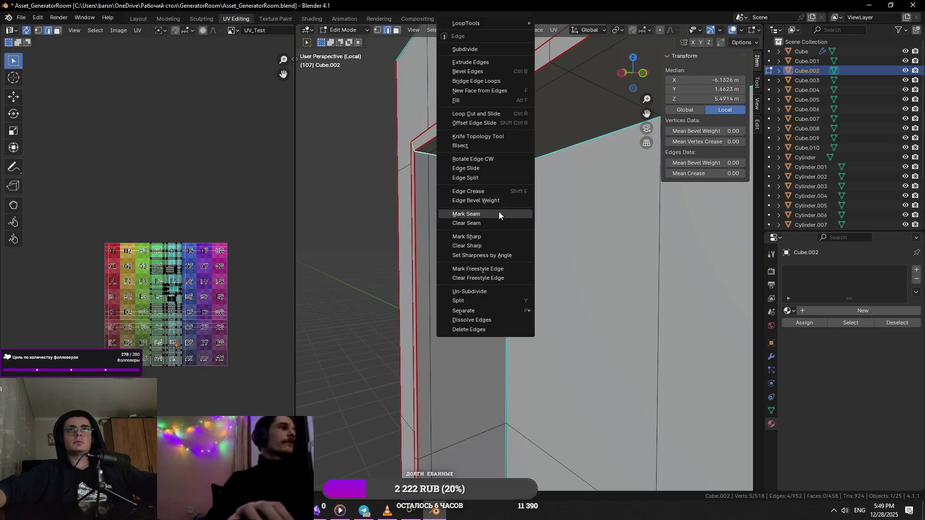
click(499, 212)
middle_drag(499, 212, 408, 203)
scroll(519, 230, down, 3)
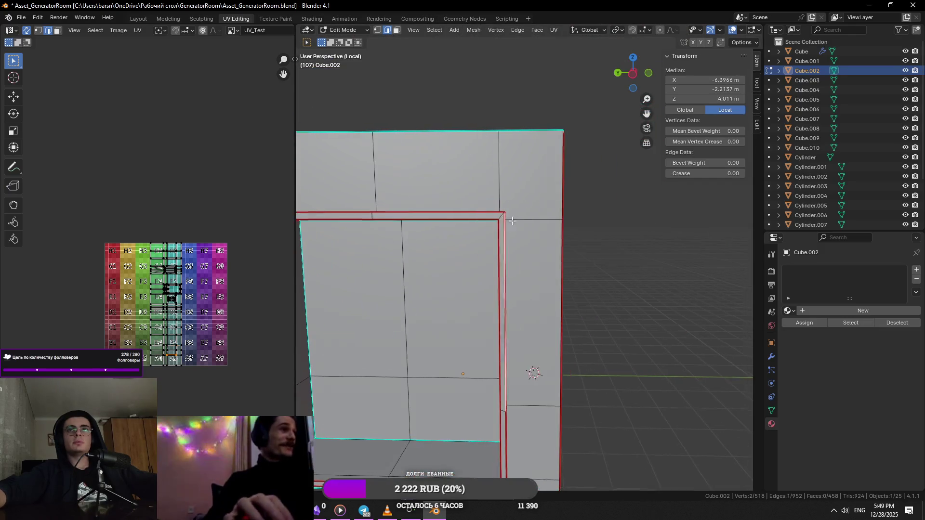
- Mark a frame corner edge as a seam via the Ctrl+E edge menu
middle_drag(510, 220, 539, 209)
click(538, 208)
scroll(528, 217, up, 1)
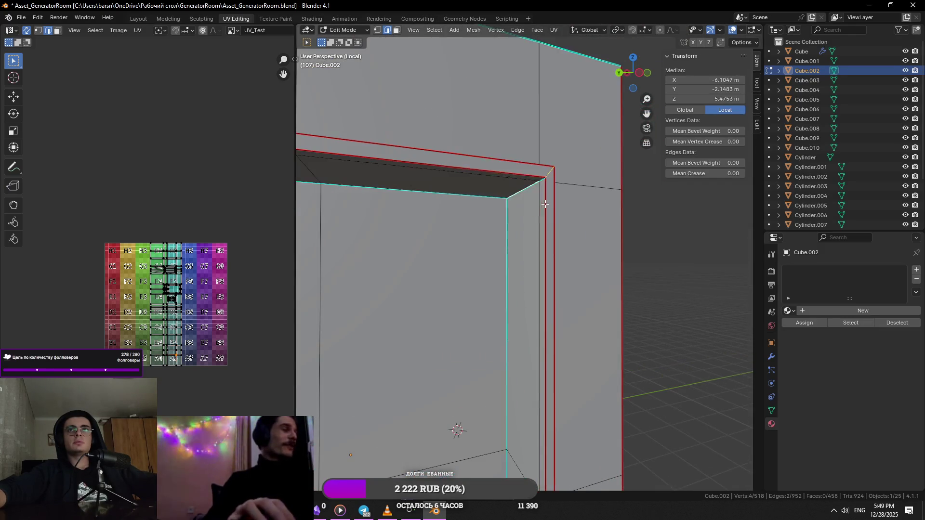
key(ctrl+e)
click(544, 204)
click(597, 243)
click(541, 185)
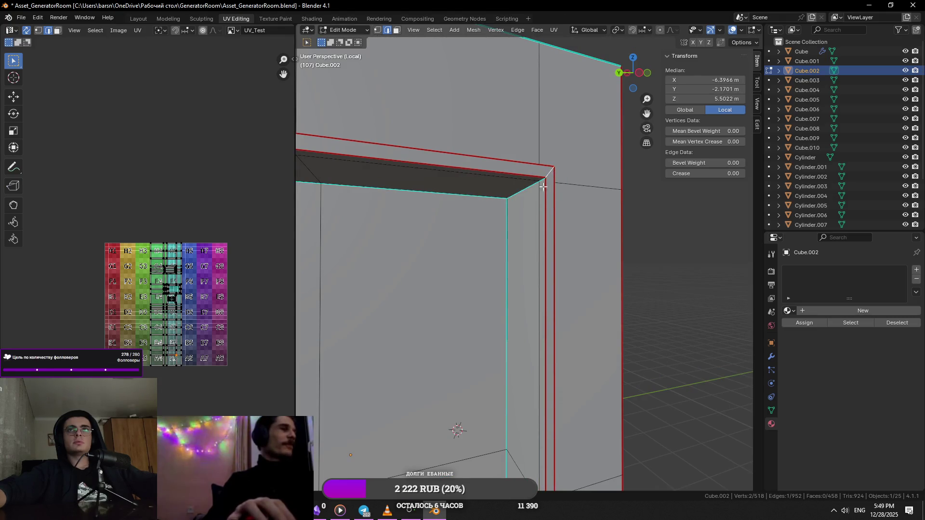
key(ctrl+e)
click(572, 216)
- Mark the remaining corner and bottom frame edges as seams
mouse_move(572, 216)
middle_down()
mouse_move(554, 337)
mouse_move(512, 330)
middle_up()
click(555, 336)
key(ctrl+e)
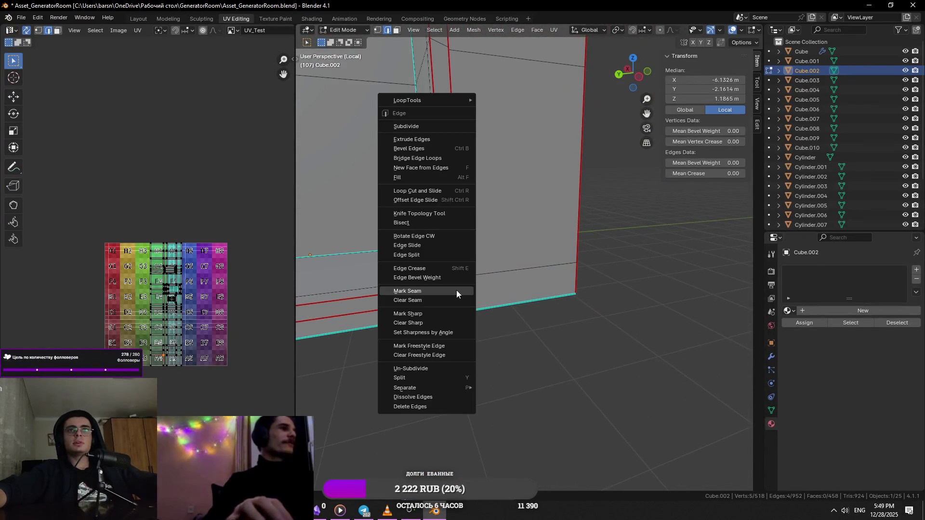
click(456, 289)
middle_drag(456, 290, 520, 289)
click(429, 293)
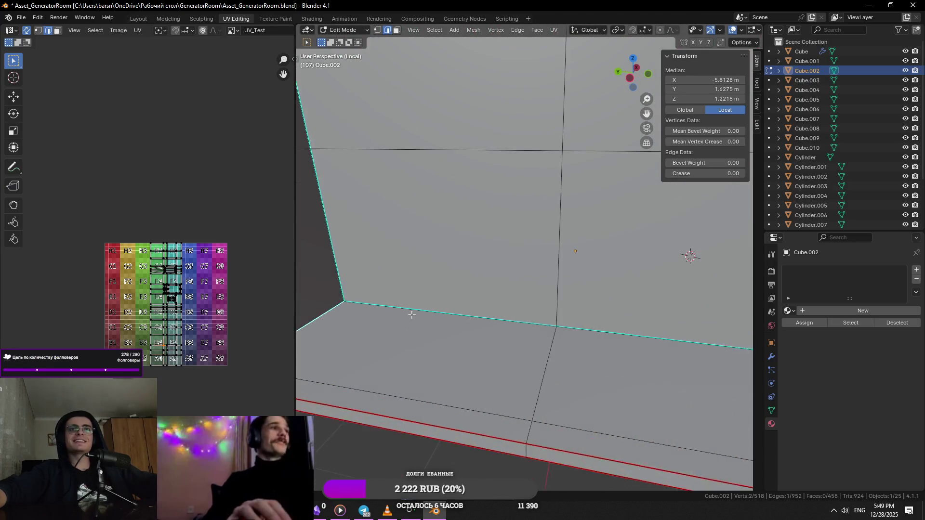
middle_drag(430, 293, 427, 324)
shift+click(442, 308)
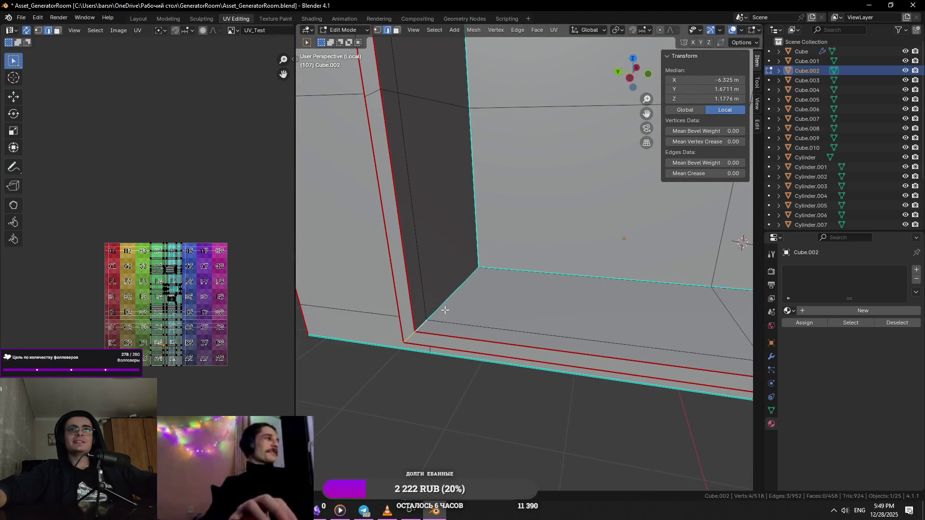
key(ctrl+e)
click(445, 306)
- Select the entire housing mesh ready for unwrapping
middle_drag(445, 307, 500, 309)
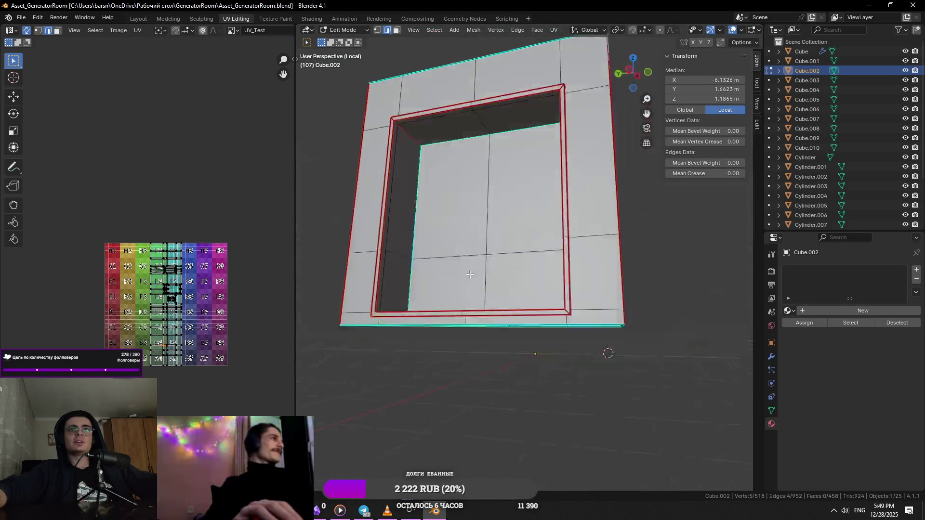
key(a)
click(553, 30)
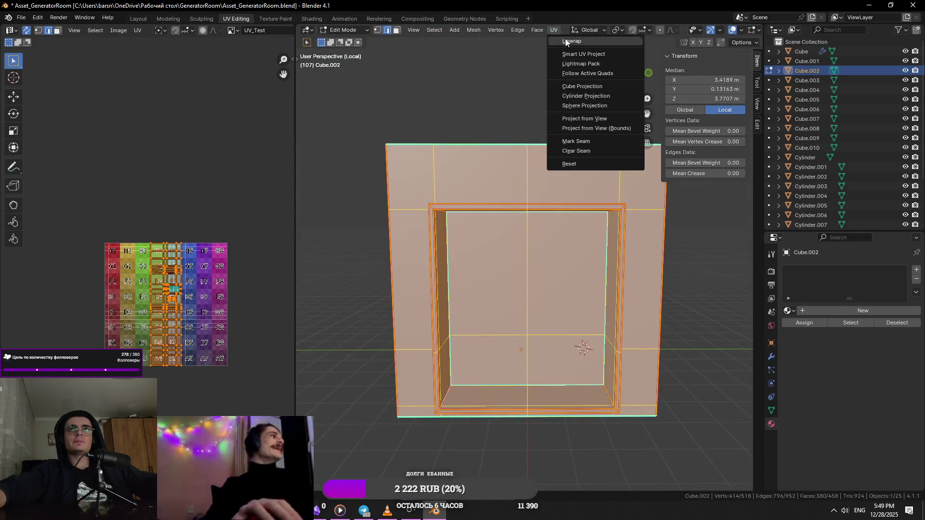
- Unwrap the housing, deselect to check the seams on the checker texture, and save the file
mouse_move(579, 145)
middle_down()
mouse_move(599, 212)
mouse_move(564, 217)
middle_up()
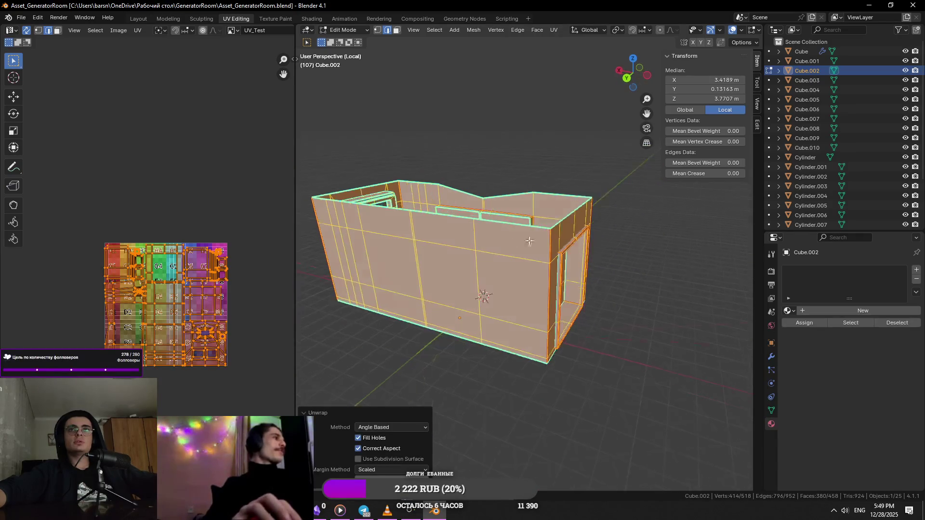
scroll(557, 222, up, 5)
key(alt+a)
key(ctrl+s)
click(553, 230)
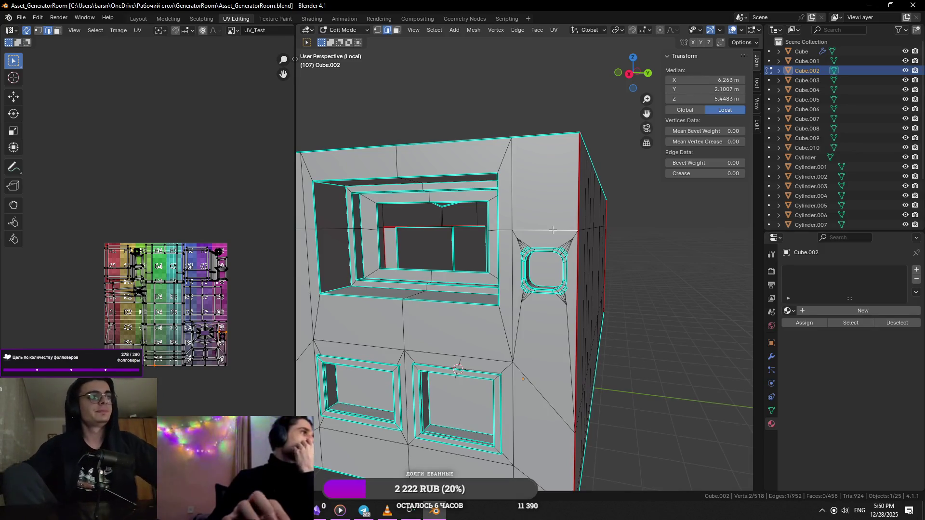
- Exit Local View to inspect the whole generator, then isolate the walls mesh for editing again
key(Tab)
key(KP_Divide)
key(KP_Divide)
key(KP_Divide)
key(Tab)
key(Tab)
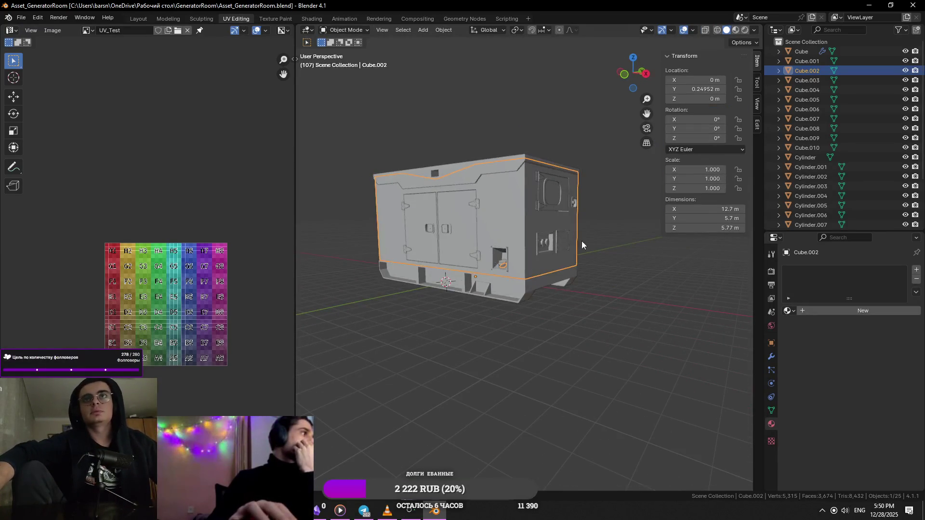
middle_drag(582, 245, 512, 291)
scroll(500, 288, up, 3)
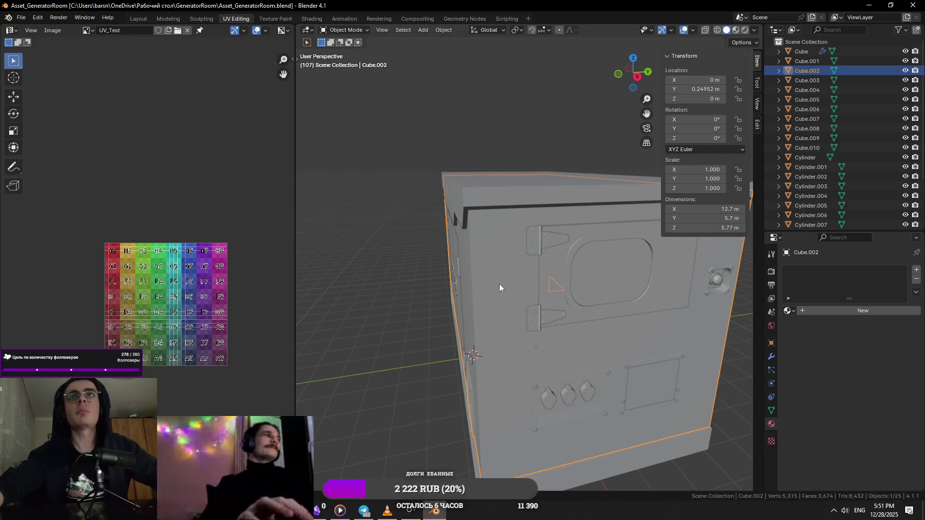
key(Tab)
key(KP_Divide)
- Mark the edges around the first window opening of Cube.002 as seams
middle_drag(499, 287, 421, 337)
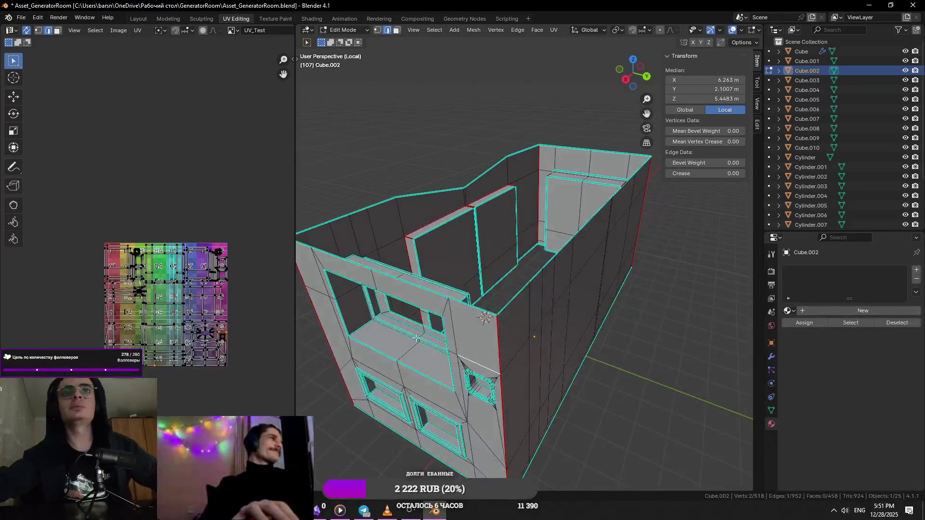
alt+click(421, 337)
key(KP_Decimal)
scroll(516, 273, down, 2)
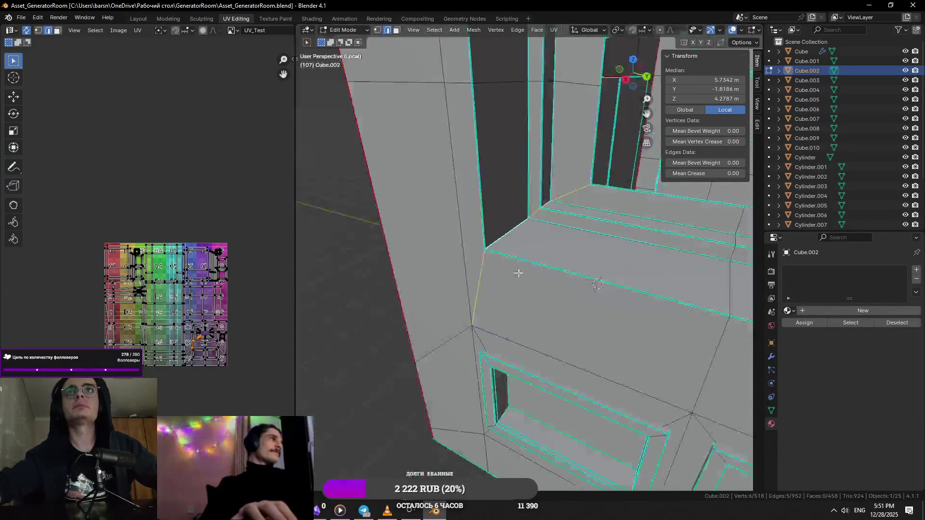
scroll(516, 272, up, 5)
scroll(506, 264, down, 4)
scroll(489, 263, down, 2)
click(480, 282)
mouse_move(495, 274)
middle_down()
mouse_move(471, 282)
mouse_move(496, 199)
middle_up()
alt+click(495, 199)
right_click(556, 307)
click(520, 373)
- Mark a path of edges running around the window frame to its corner as seams
middle_drag(520, 374, 506, 462)
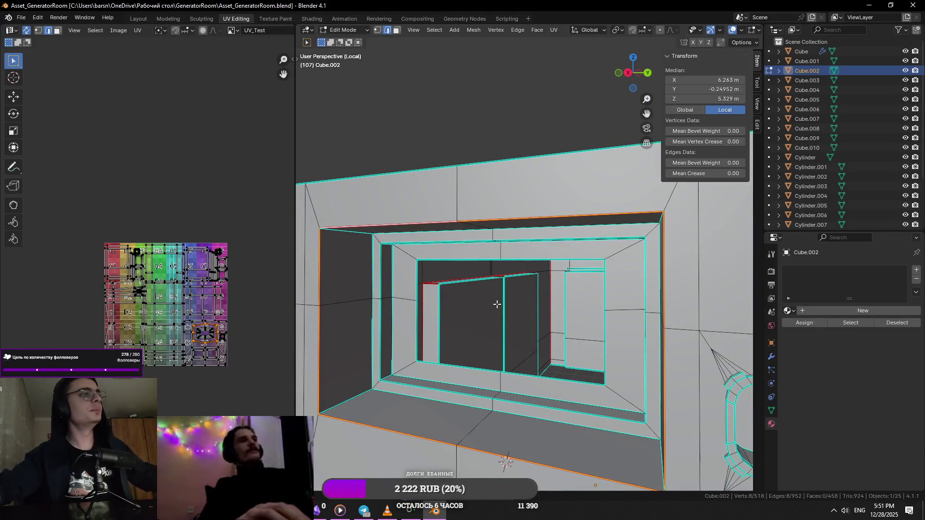
click(380, 388)
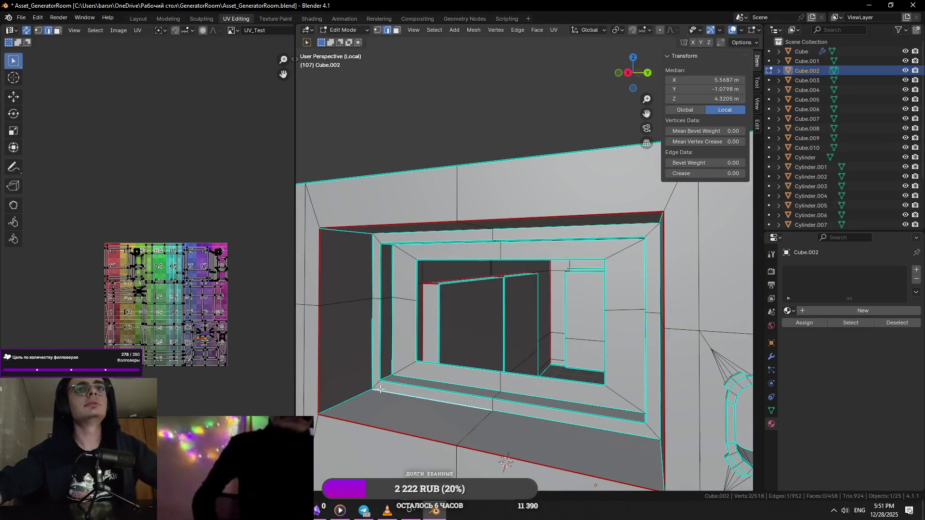
scroll(380, 388, up, 4)
mouse_move(380, 388)
middle_down()
mouse_move(426, 252)
mouse_move(492, 311)
mouse_move(487, 301)
middle_up()
ctrl+click(425, 252)
ctrl+click(493, 311)
right_click(487, 301)
click(487, 304)
- Mark another path of window frame edges as seams from a new angle
mouse_move(450, 237)
middle_down()
mouse_move(498, 226)
mouse_move(619, 279)
mouse_move(643, 424)
middle_up()
ctrl+click(499, 225)
right_click(498, 226)
right_click(661, 258)
click(662, 261)
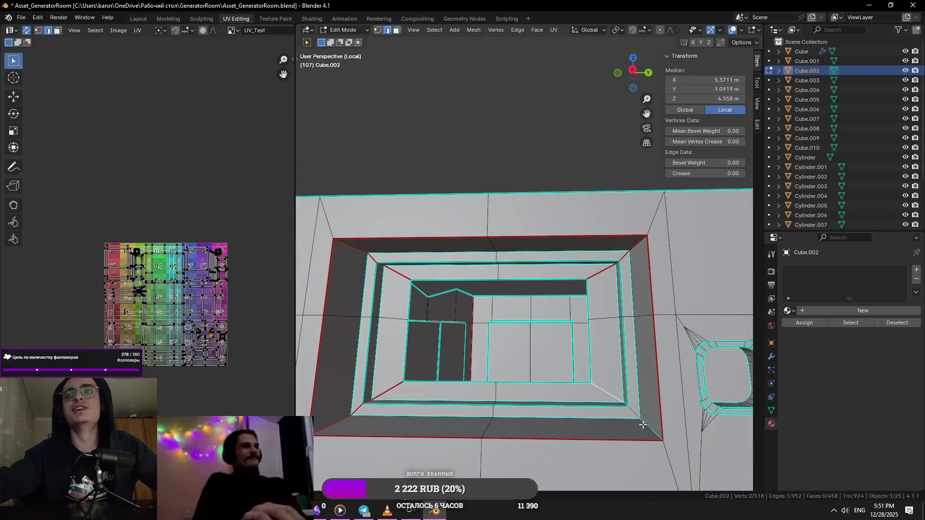
right_click(643, 425)
click(625, 394)
mouse_move(626, 394)
middle_down()
mouse_move(643, 391)
mouse_move(640, 378)
mouse_move(589, 370)
middle_up()
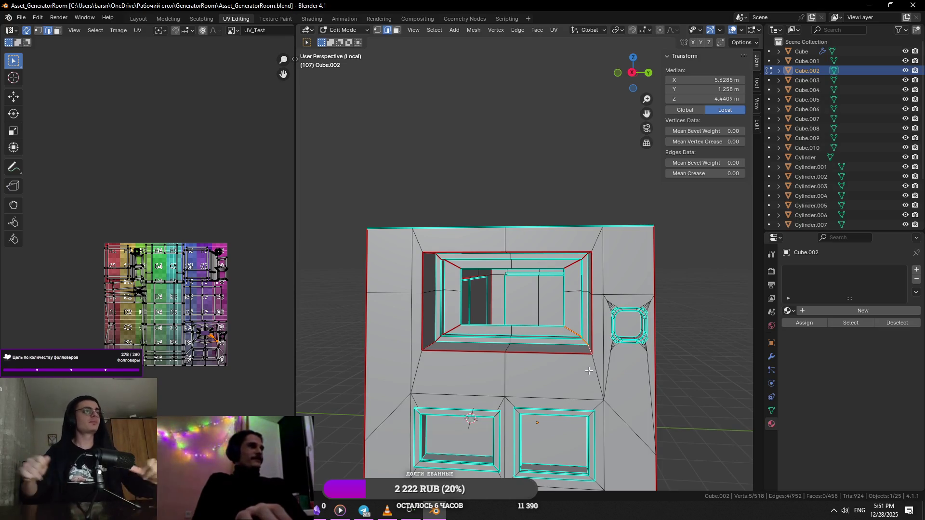
scroll(564, 312, up, 3)
scroll(541, 256, up, 2)
scroll(541, 257, down, 4)
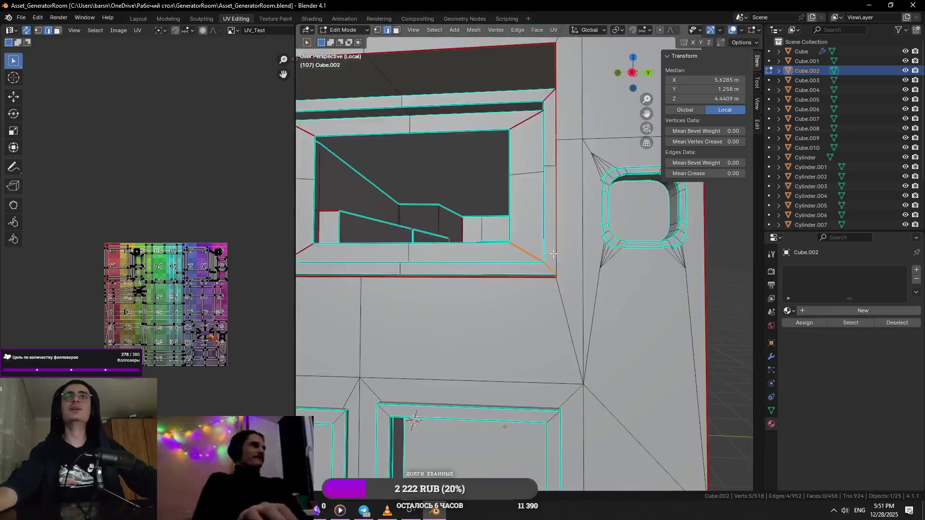
- Select the corner edges and the full edge loop along the window sill
middle_drag(542, 256, 492, 238)
click(493, 237)
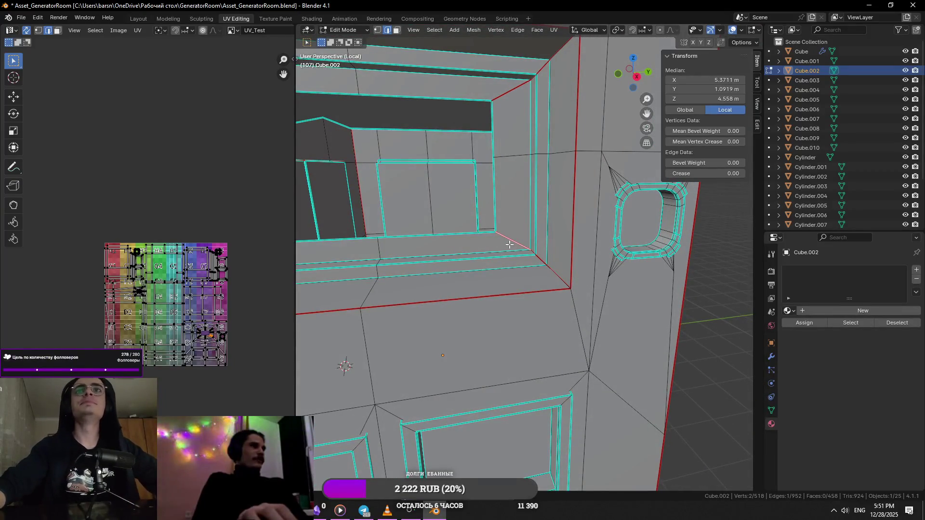
click(509, 257)
middle_drag(509, 257, 512, 244)
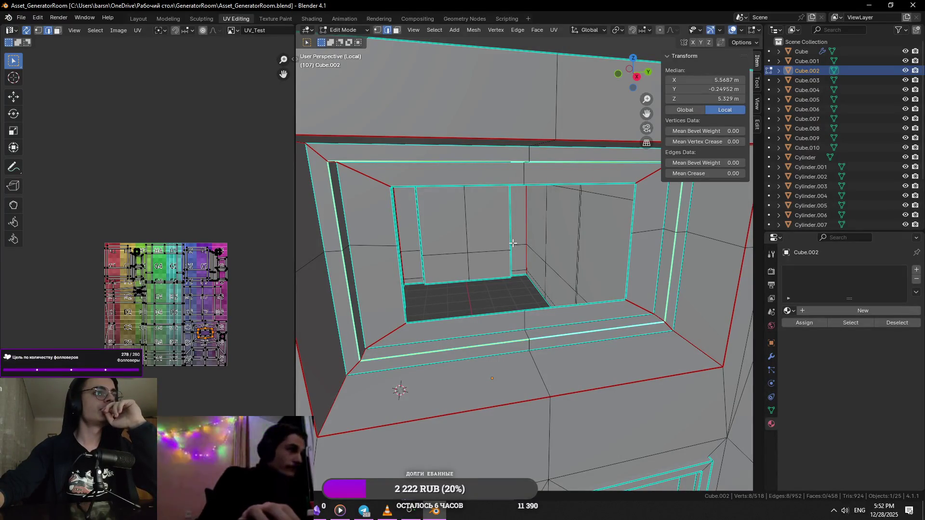
scroll(499, 302, down, 3)
click(499, 302)
scroll(499, 303, up, 3)
scroll(381, 255, up, 2)
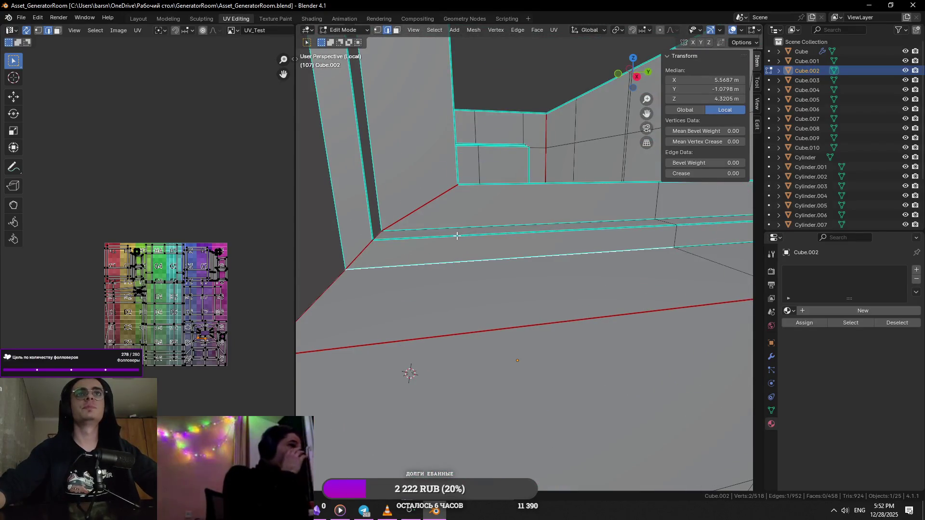
alt+click(457, 236)
middle_drag(457, 236, 342, 295)
click(459, 351)
scroll(499, 362, down, 4)
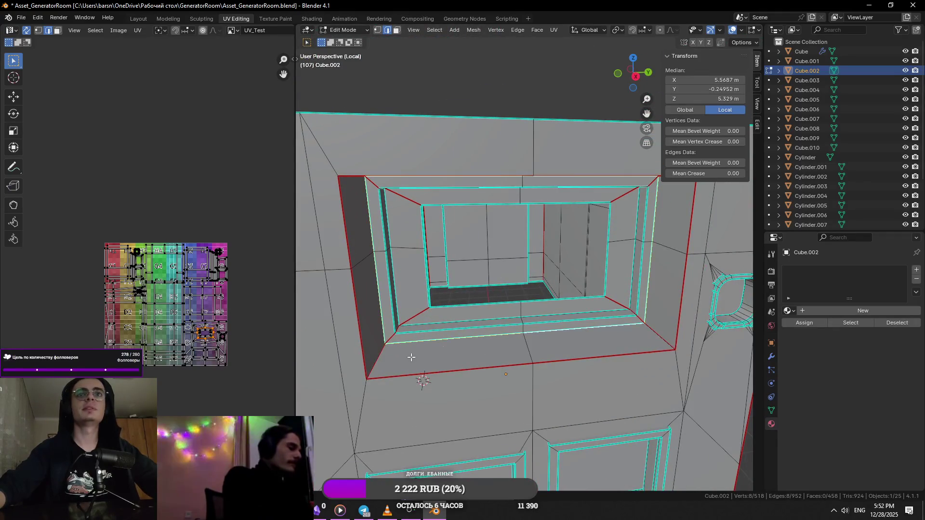
right_click(416, 322)
click(416, 321)
- Select the window frame's inner edge loop and mark those edges sharp
middle_drag(416, 322, 391, 217)
click(391, 217)
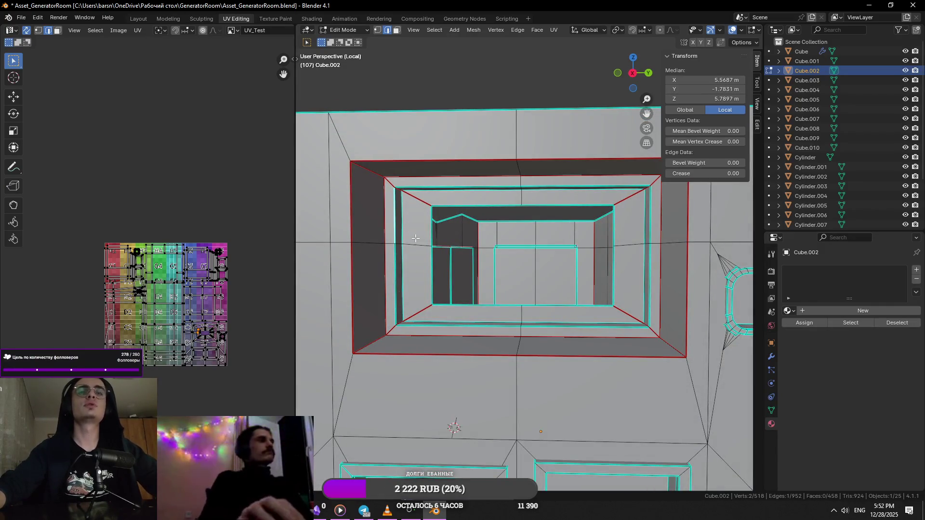
scroll(391, 217, down, 4)
mouse_move(391, 217)
middle_down()
mouse_move(490, 268)
mouse_move(527, 312)
mouse_move(473, 291)
mouse_move(487, 316)
mouse_move(521, 332)
mouse_move(499, 304)
middle_up()
scroll(489, 268, up, 4)
click(487, 270)
scroll(488, 269, up, 4)
alt+click(474, 292)
scroll(473, 291, down, 3)
scroll(521, 331, up, 3)
click(500, 304)
right_click(492, 302)
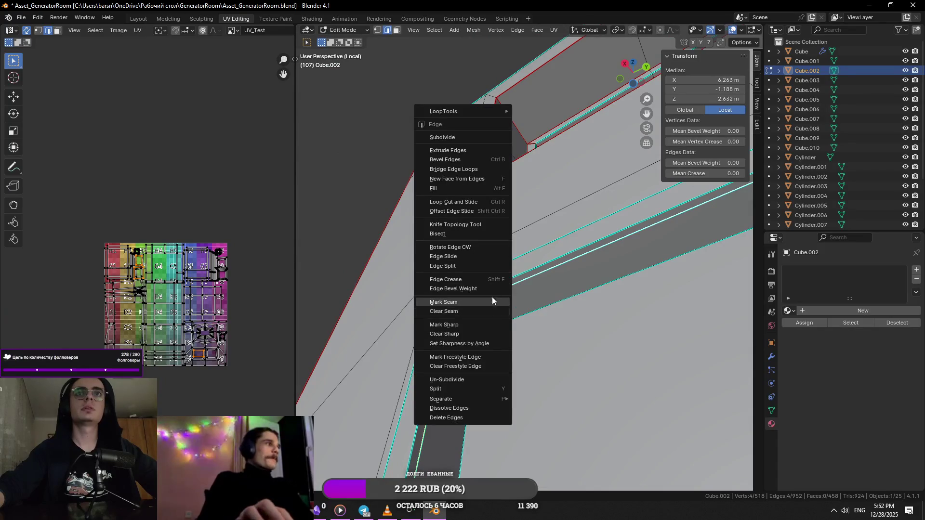
click(485, 333)
scroll(484, 333, down, 3)
- Mark the frame's bottom edge and adjoining frame edges as seams and check them
middle_drag(485, 333, 532, 291)
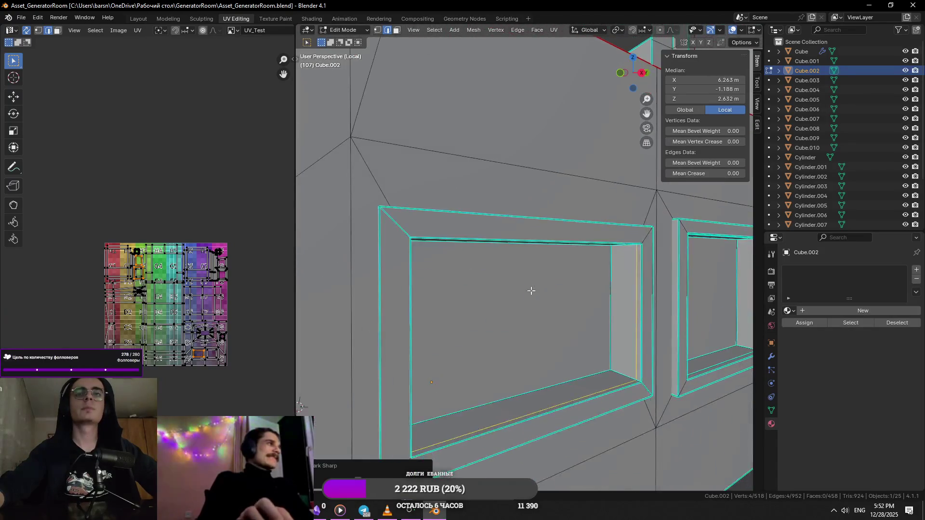
scroll(520, 294, up, 2)
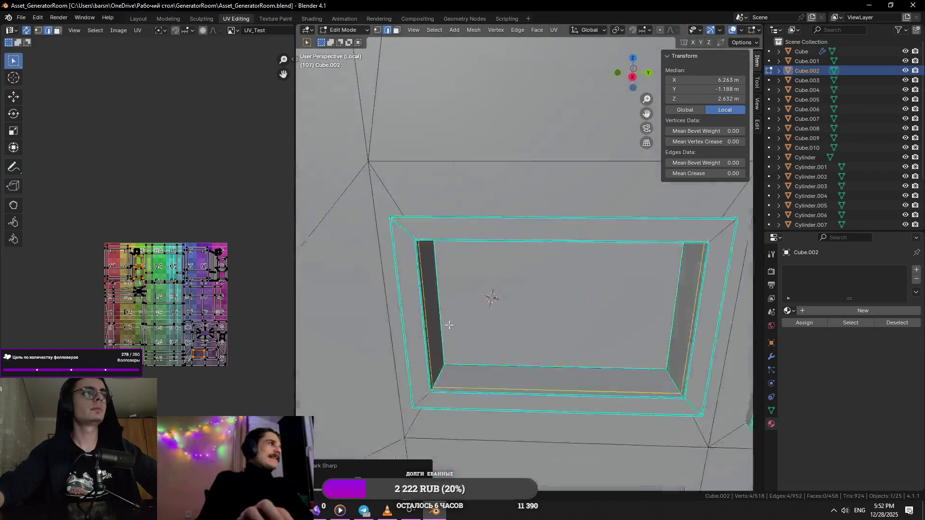
middle_drag(521, 295, 510, 289)
click(518, 339)
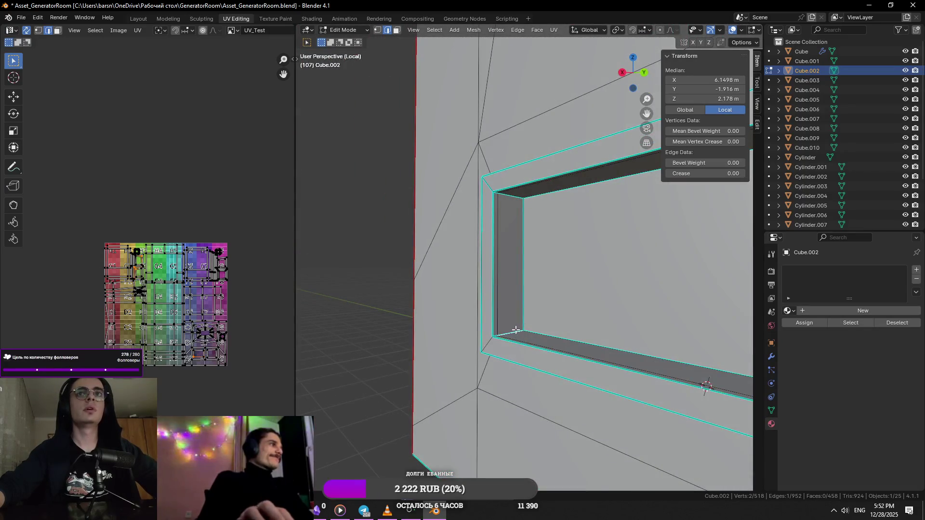
mouse_move(516, 330)
middle_down()
mouse_move(520, 278)
mouse_move(533, 339)
middle_up()
shift+click(520, 278)
scroll(520, 278, down, 2)
shift+click(533, 290)
mouse_move(533, 290)
middle_down()
mouse_move(529, 225)
mouse_move(444, 337)
middle_up()
right_click(476, 301)
click(476, 301)
middle_drag(450, 279, 451, 363)
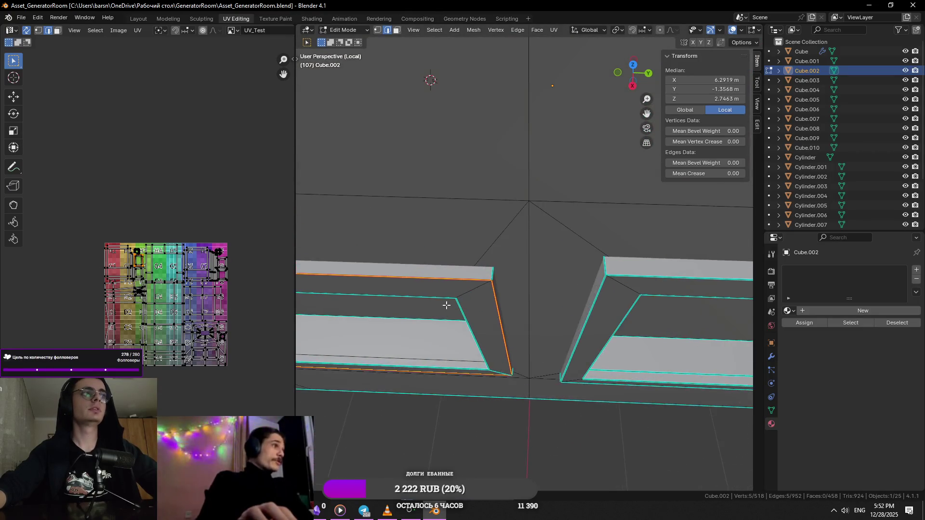
- Mark the slanted corner edge between the panels as a seam, then deselect all
mouse_move(524, 361)
middle_down()
mouse_move(492, 376)
mouse_move(485, 367)
middle_up()
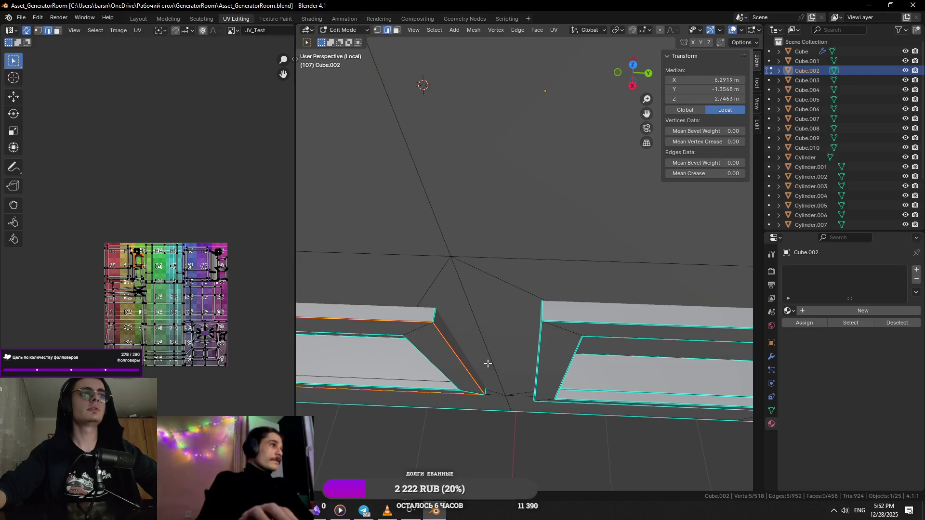
click(448, 314)
right_click(440, 318)
click(440, 316)
key(alt+a)
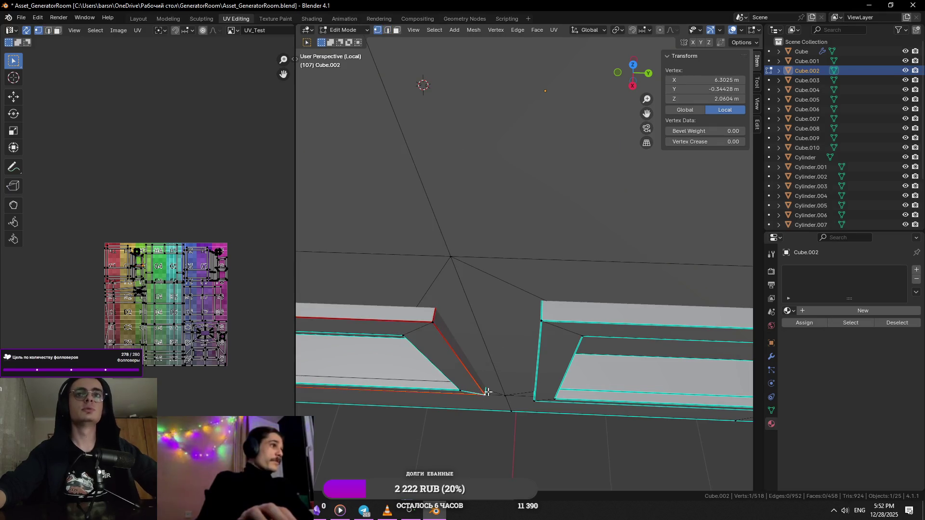
scroll(486, 387, up, 3)
- Mark the pillar corner edge and the opening's top inner and corner edges as seams
mouse_move(458, 407)
middle_down()
mouse_move(546, 310)
mouse_move(499, 190)
middle_up()
click(554, 253)
right_click(557, 252)
mouse_move(557, 252)
middle_down()
mouse_move(476, 203)
mouse_move(539, 306)
middle_up()
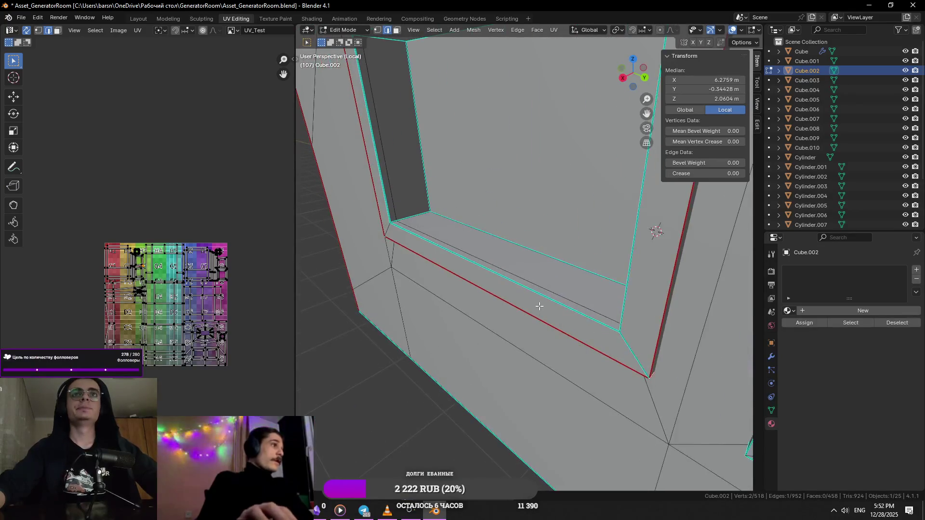
alt+click(539, 306)
middle_drag(557, 392, 535, 275)
mouse_move(434, 129)
middle_down()
mouse_move(458, 141)
mouse_move(483, 226)
middle_up()
click(484, 224)
shift+click(479, 219)
right_click(481, 221)
click(481, 221)
- Mark one more single window frame edge as a seam
click(425, 309)
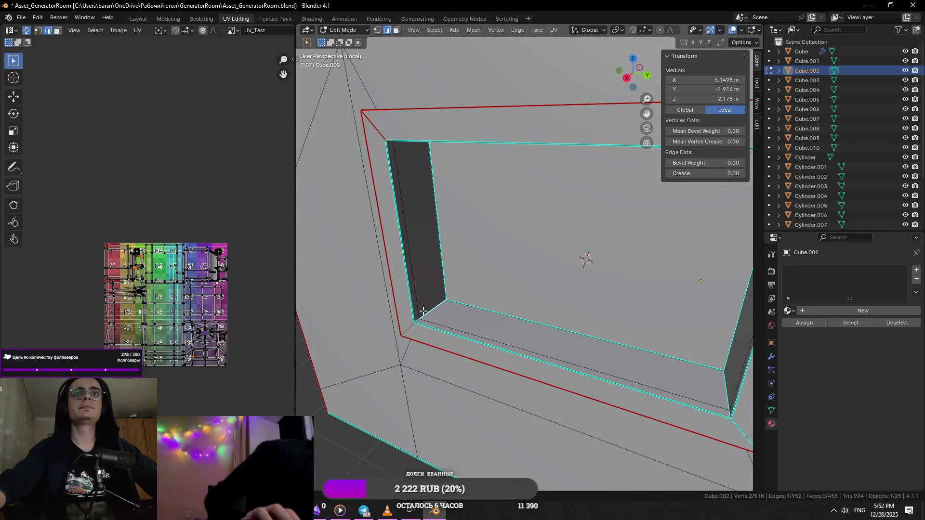
click(431, 311)
middle_drag(431, 312, 557, 328)
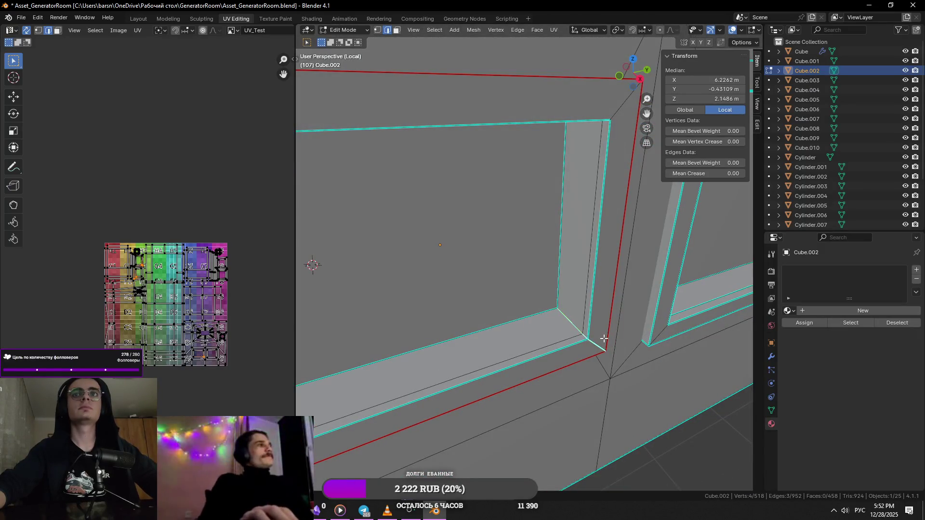
mouse_move(604, 338)
middle_down()
mouse_move(580, 281)
mouse_move(462, 324)
mouse_move(530, 351)
middle_up()
right_click(562, 296)
click(562, 295)
click(497, 345)
scroll(530, 351, down, 3)
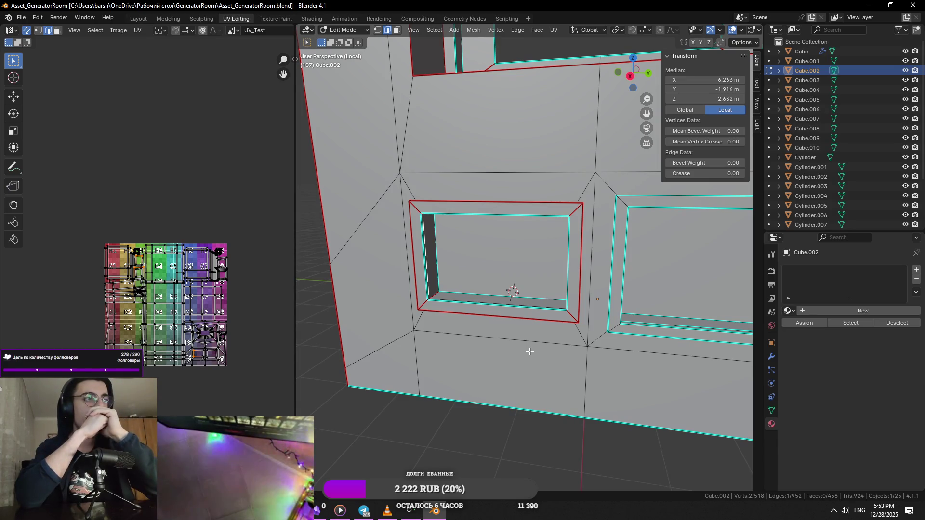
scroll(530, 351, up, 6)
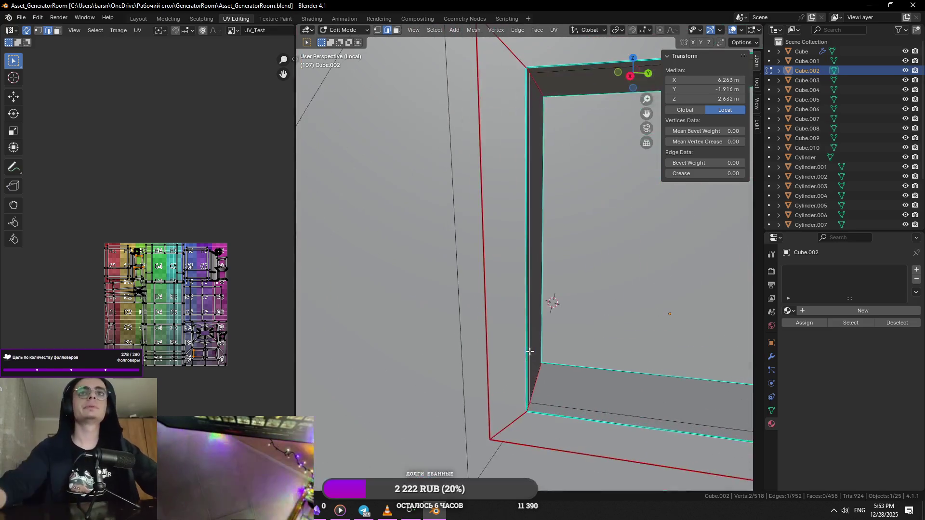
- Mark the small window frame's corner edge and left vertical edge as seams via Ctrl+E
click(552, 367)
scroll(552, 366, down, 3)
scroll(546, 362, down, 3)
middle_drag(546, 363, 545, 289)
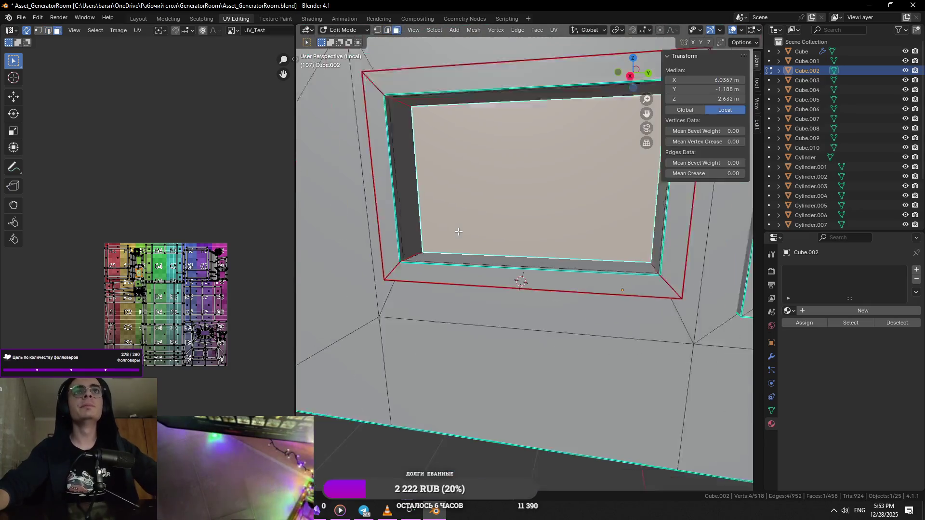
click(545, 242)
key(2)
middle_drag(546, 242, 436, 235)
alt+click(433, 232)
click(460, 228)
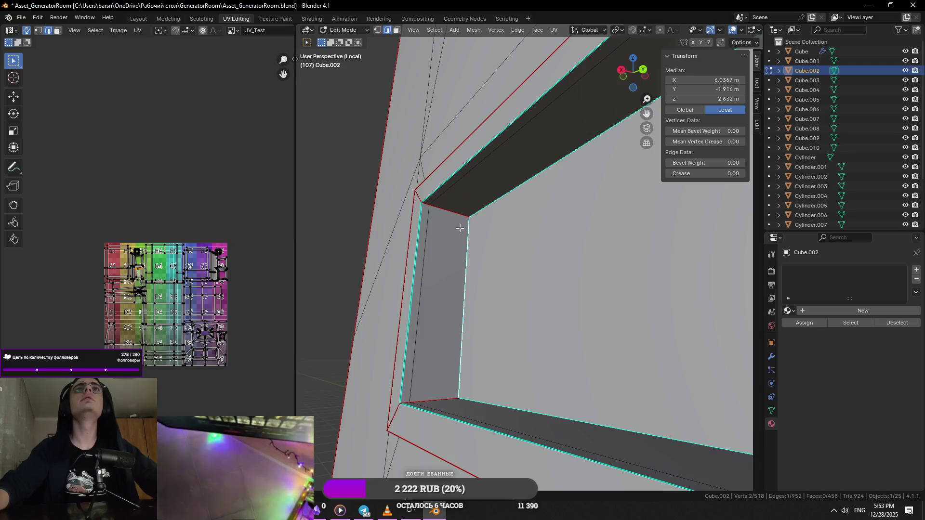
alt+click(423, 227)
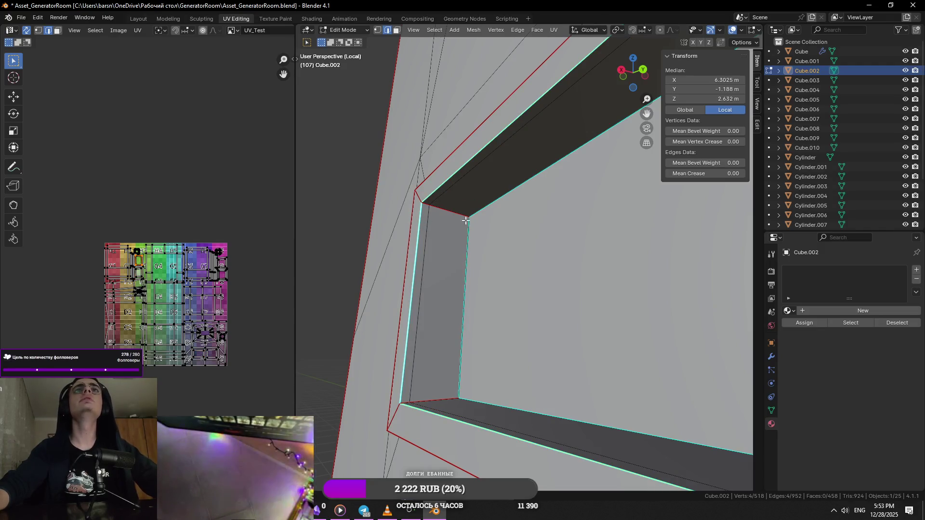
key(ctrl+e)
click(456, 296)
key(ctrl+e)
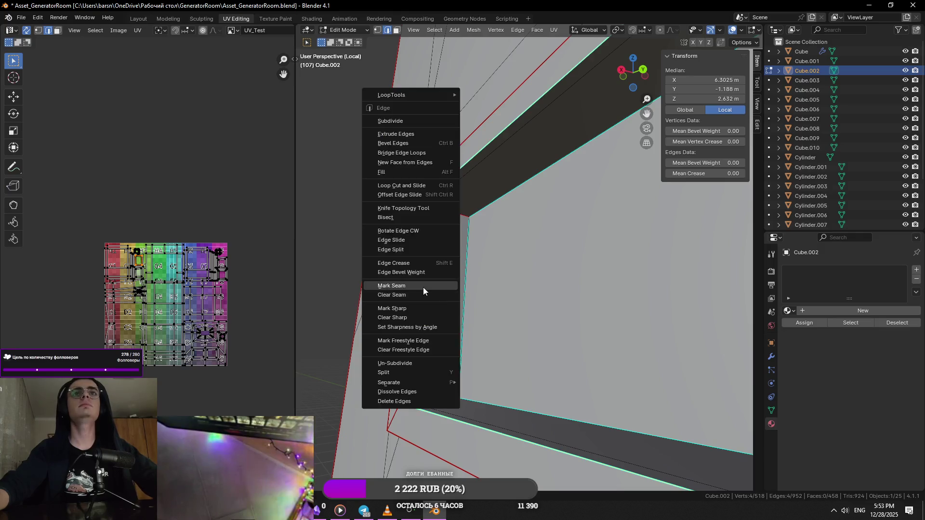
click(423, 290)
- Select the whole Cube.002 mesh and unwrap it along its seams
middle_drag(422, 290, 512, 177)
key(l)
click(551, 30)
click(571, 42)
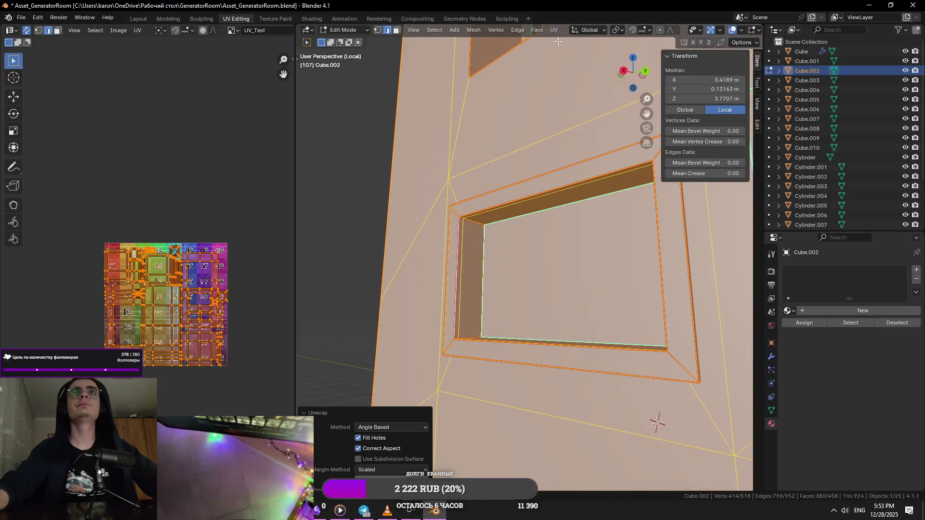
- Assign the existing checker Material to Cube.002 and preview it on the mesh
middle_drag(656, 424, 605, 399)
scroll(593, 378, down, 2)
click(788, 311)
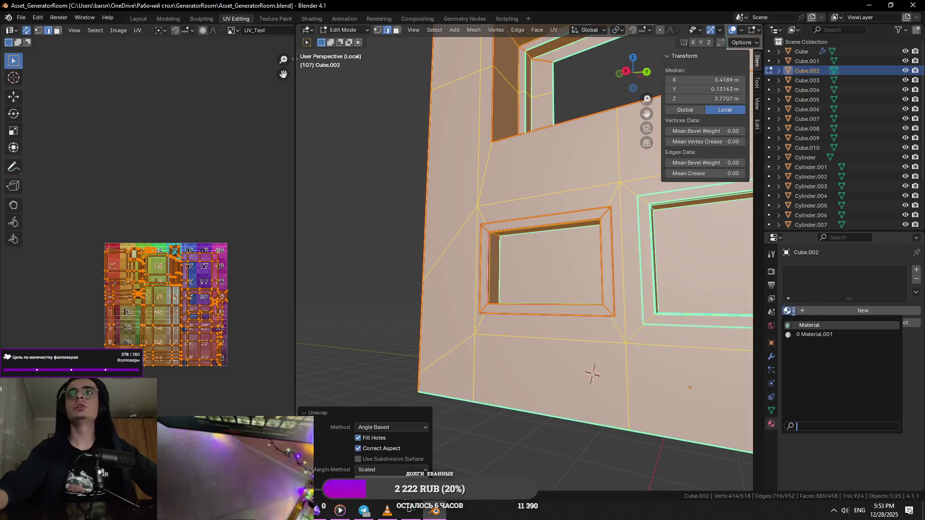
click(831, 331)
scroll(751, 32, down, 2)
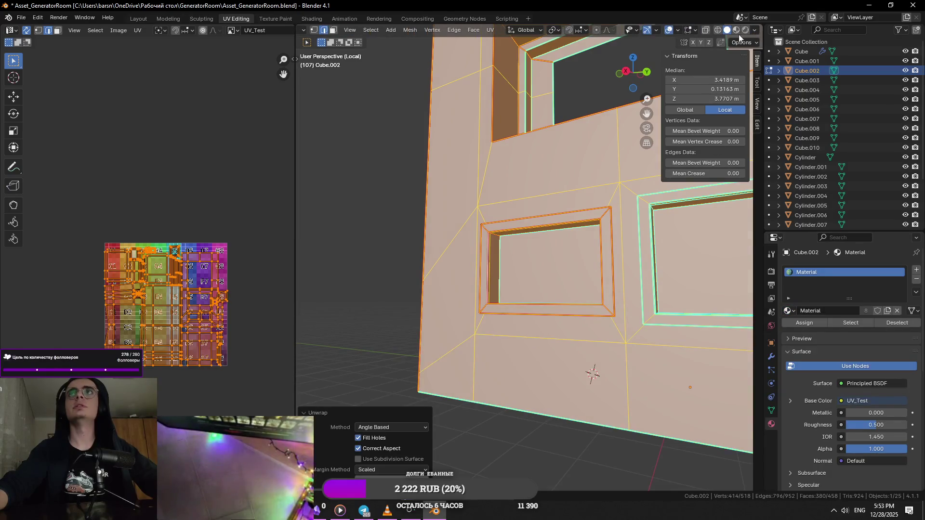
click(752, 30)
scroll(737, 31, up, 2)
- Scale the UV islands up by 2 so the checker tiles smaller, then return to solid shading
key(s)
key(2)
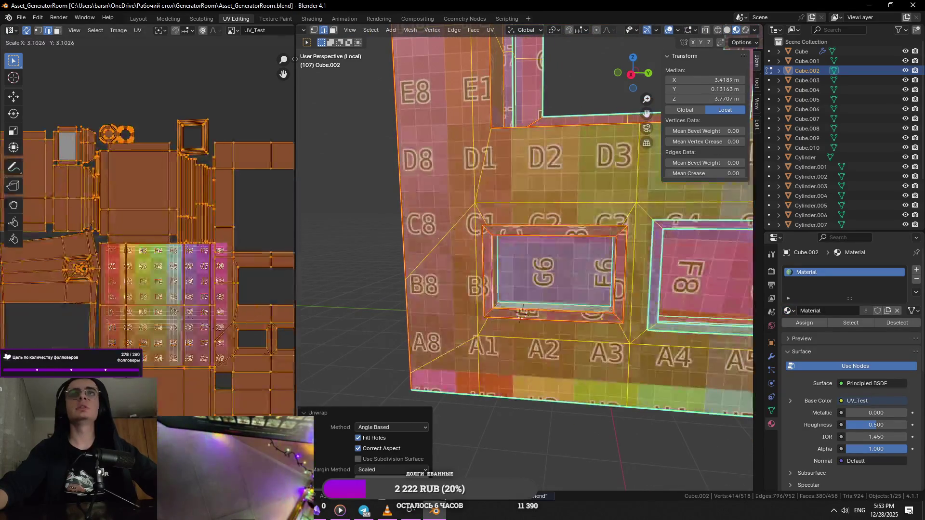
key(Return)
mouse_move(506, 290)
middle_down()
mouse_move(523, 312)
mouse_move(557, 297)
middle_up()
scroll(556, 297, down, 4)
scroll(586, 279, up, 4)
click(728, 30)
- Select and frame edges inside the octagon opening to inspect them up close
middle_drag(709, 48, 506, 289)
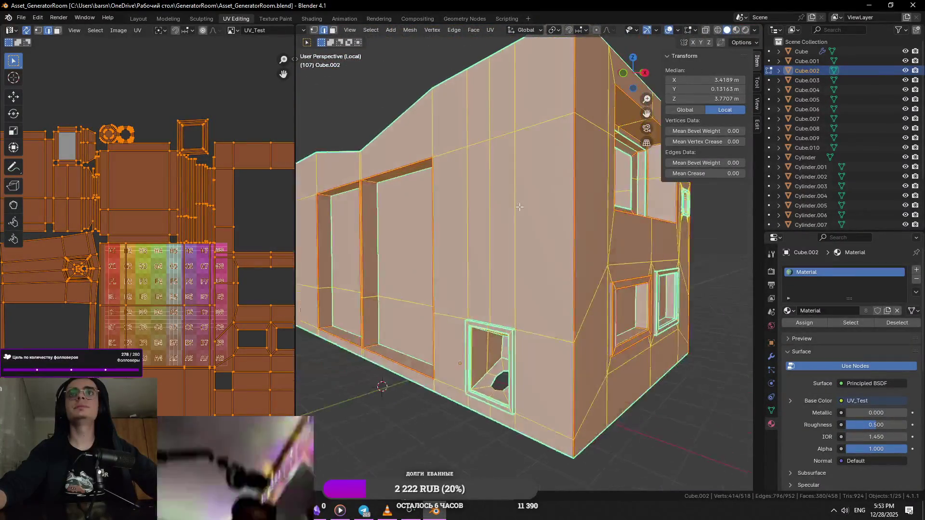
scroll(166, 304, down, 3)
scroll(520, 342, up, 3)
click(520, 342)
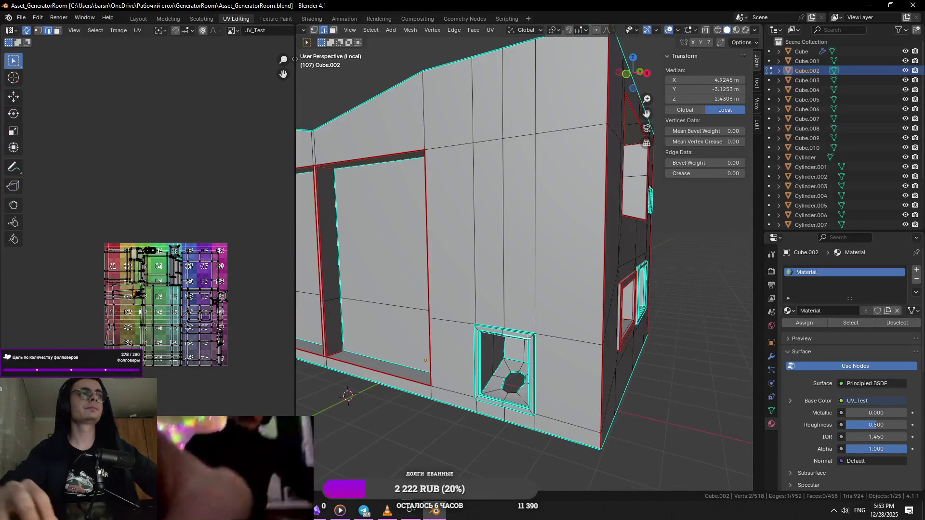
key(KP_Decimal)
scroll(556, 274, down, 3)
key(a)
scroll(520, 318, up, 3)
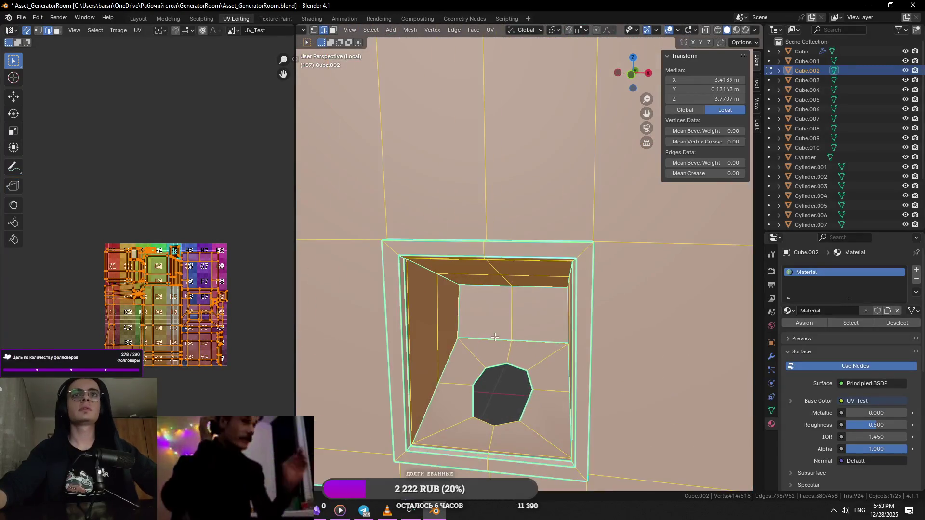
key(alt+a)
alt+click(492, 362)
key(KP_Decimal)
scroll(492, 361, down, 3)
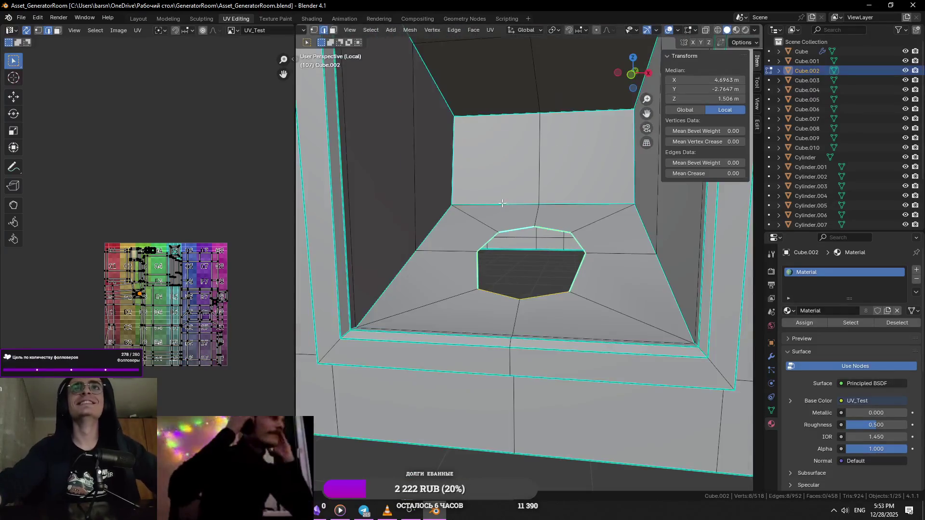
click(468, 272)
scroll(468, 271, up, 2)
scroll(468, 271, down, 3)
middle_drag(468, 271, 441, 318)
scroll(441, 319, up, 3)
click(451, 339)
key(KP_Decimal)
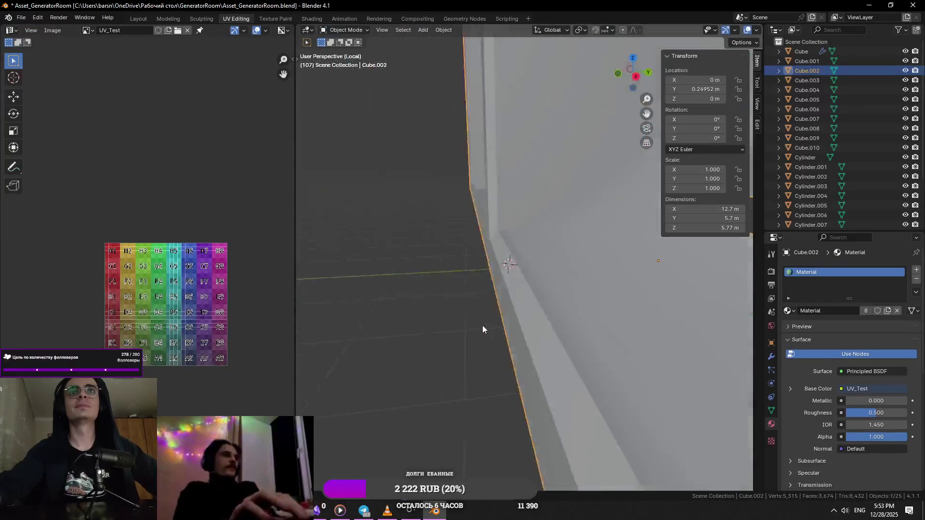
scroll(529, 307, down, 1)
scroll(530, 259, down, 2)
scroll(502, 258, down, 2)
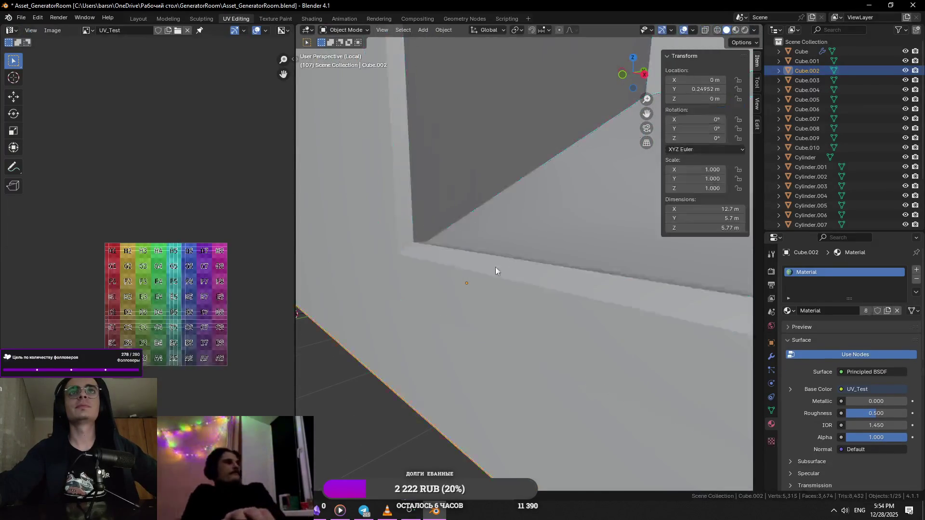
- Mark the selected wall corner edge sharp and check it in object mode
middle_drag(500, 263, 531, 361)
scroll(532, 362, down, 2)
scroll(578, 286, up, 3)
scroll(578, 286, up, 2)
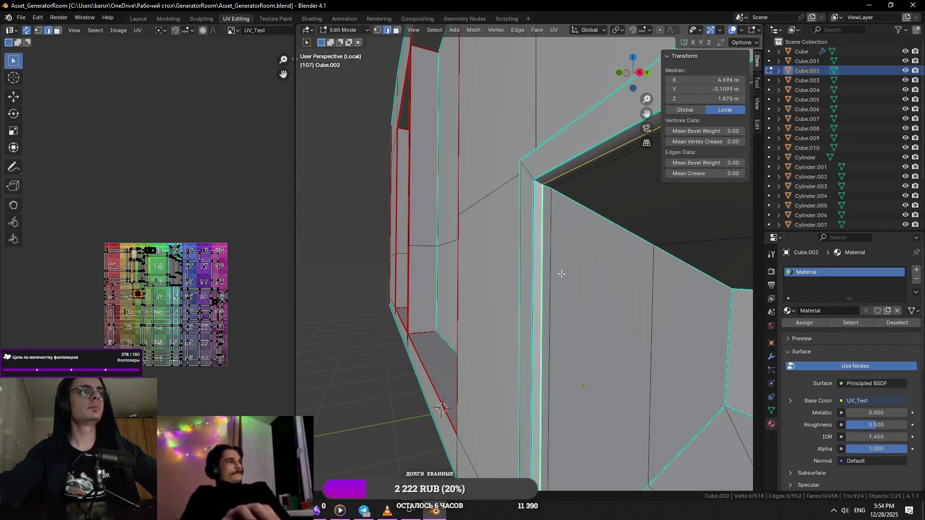
right_click(561, 274)
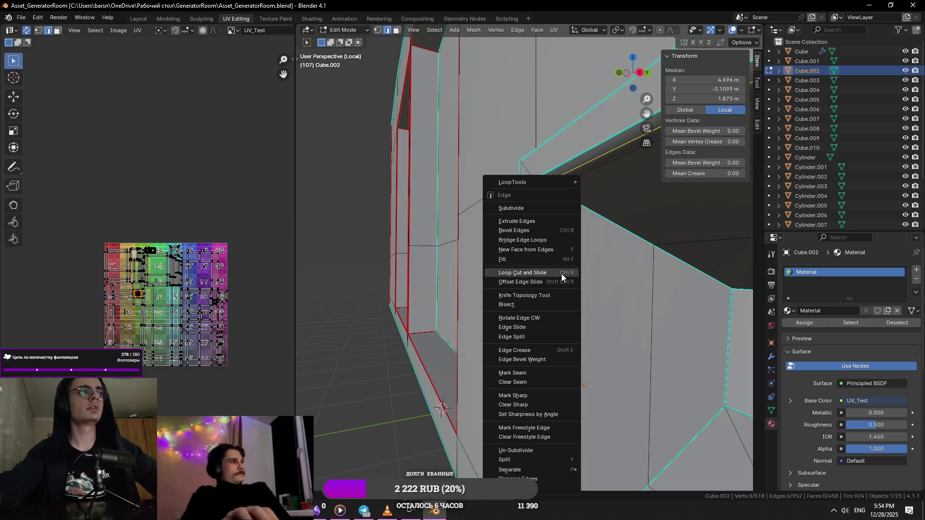
click(502, 395)
middle_drag(553, 298, 537, 228)
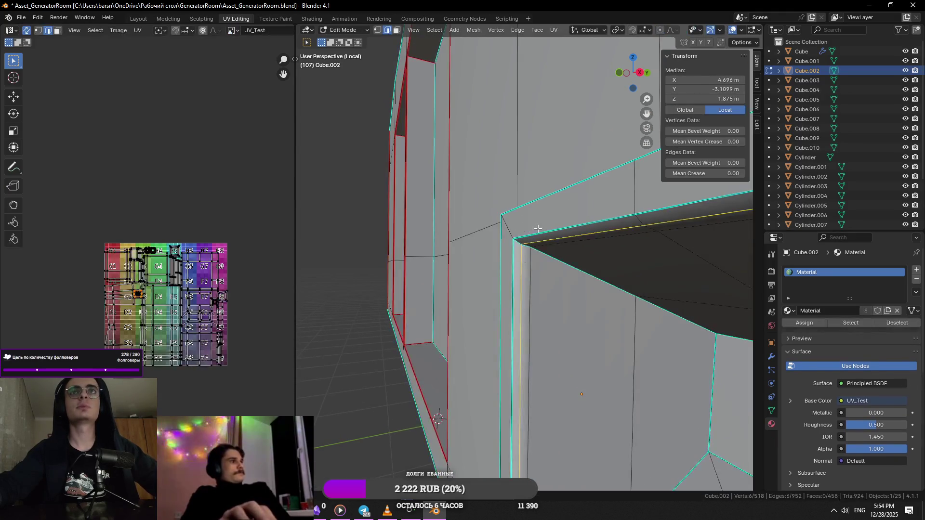
key(Tab)
mouse_move(529, 259)
middle_down()
mouse_move(582, 237)
mouse_move(638, 271)
mouse_move(448, 253)
middle_up()
- Change the edge marking again from the context menu and re-check in object mode
key(Tab)
right_click(481, 355)
click(479, 356)
key(Tab)
mouse_move(480, 356)
middle_down()
mouse_move(462, 332)
mouse_move(517, 340)
mouse_move(501, 210)
middle_up()
key(Tab)
scroll(516, 341, down, 3)
key(Tab)
key(Tab)
- Clear the seam from the diagonal edge loop, then re-mark it as a seam
alt+click(487, 239)
right_click(504, 253)
click(517, 235)
right_click(483, 350)
click(482, 350)
mouse_move(521, 358)
middle_down()
mouse_move(527, 388)
mouse_move(647, 372)
mouse_move(353, 356)
mouse_move(478, 357)
middle_up()
- Clear the marking on the corner's diagonal edges and return to object mode
alt+click(478, 357)
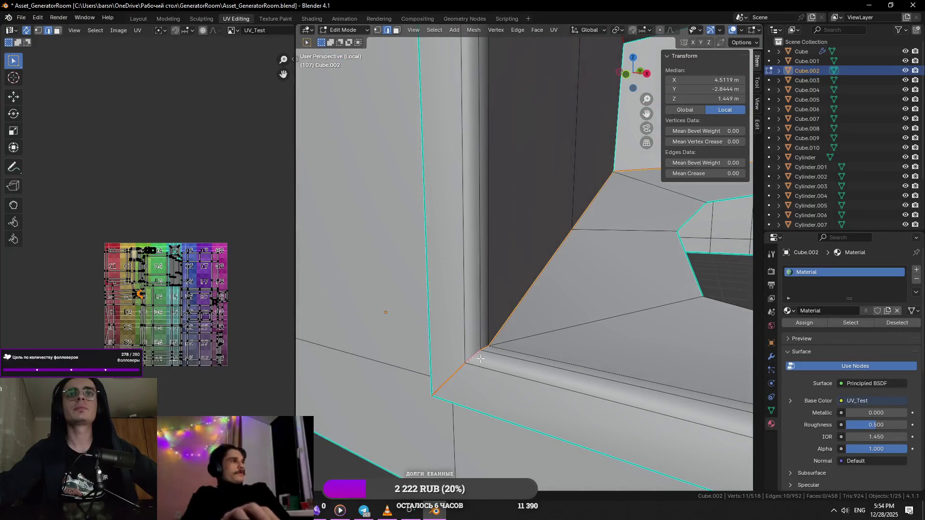
key(Tab)
key(Tab)
middle_drag(478, 357, 451, 369)
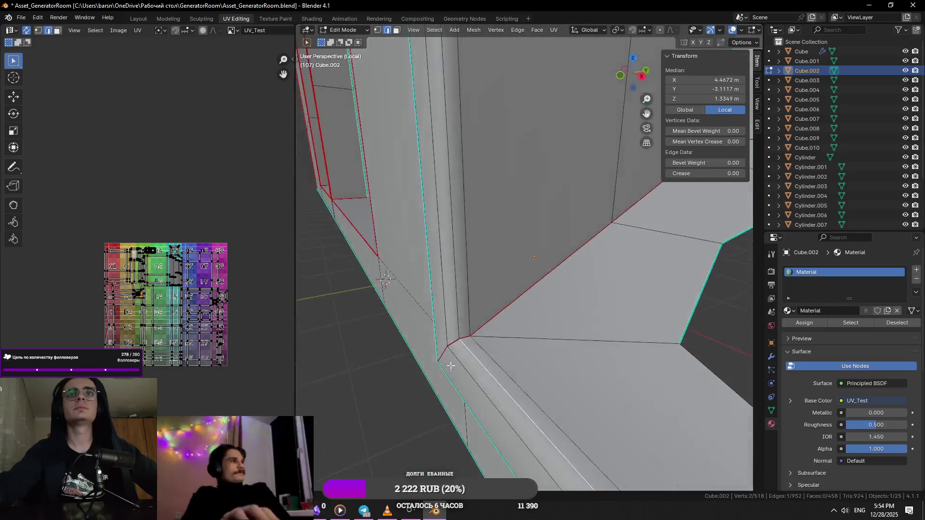
right_click(468, 335)
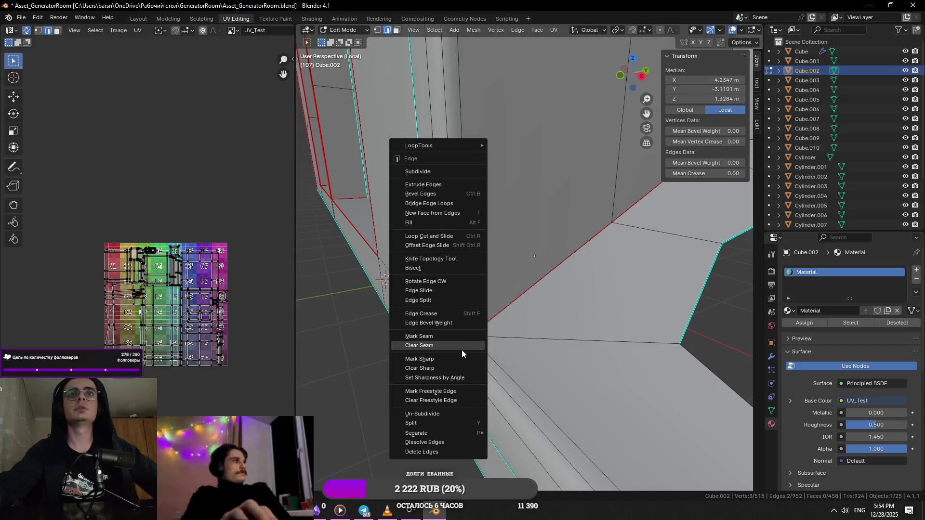
click(457, 366)
key(Tab)
mouse_move(481, 350)
middle_down()
mouse_move(581, 374)
mouse_move(538, 357)
middle_up()
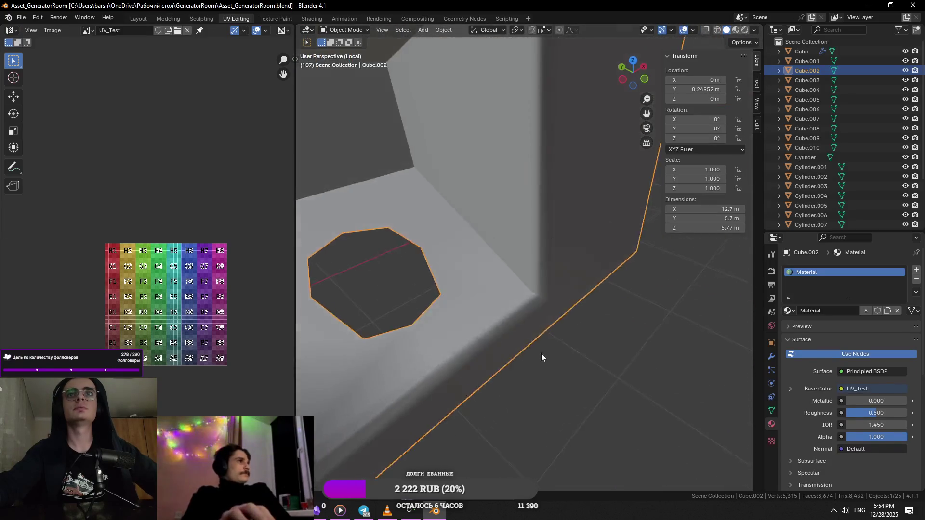
- Clear the sharp marking from the first two recess corners' edges, checking the shading between edits
key(Tab)
scroll(542, 319, up, 3)
right_click(549, 317)
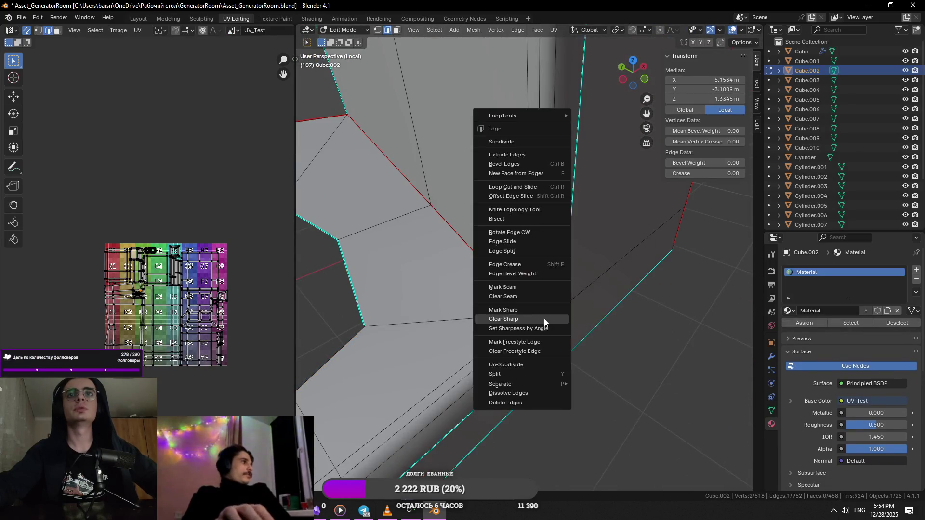
click(544, 319)
key(Tab)
scroll(564, 316, down, 3)
key(Tab)
scroll(540, 355, up, 3)
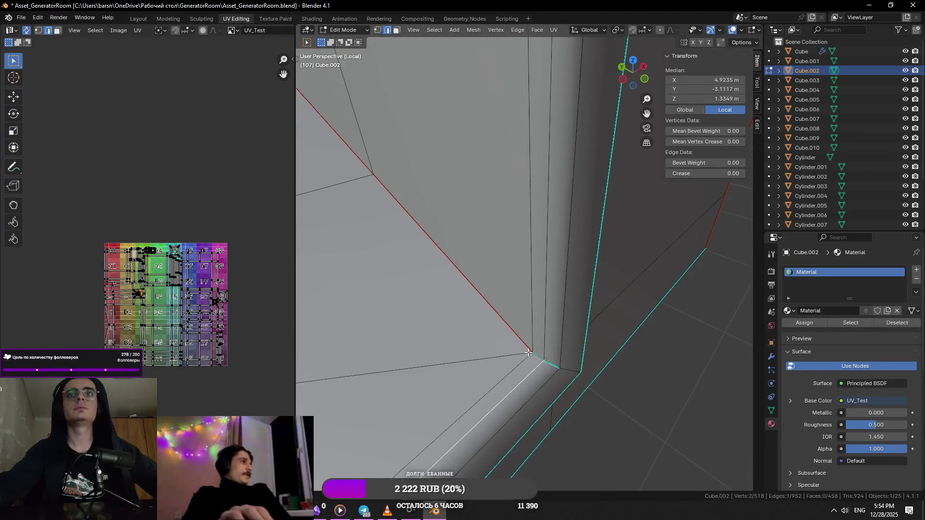
key(Tab)
scroll(530, 354, down, 3)
scroll(555, 318, up, 3)
key(Tab)
right_click(530, 366)
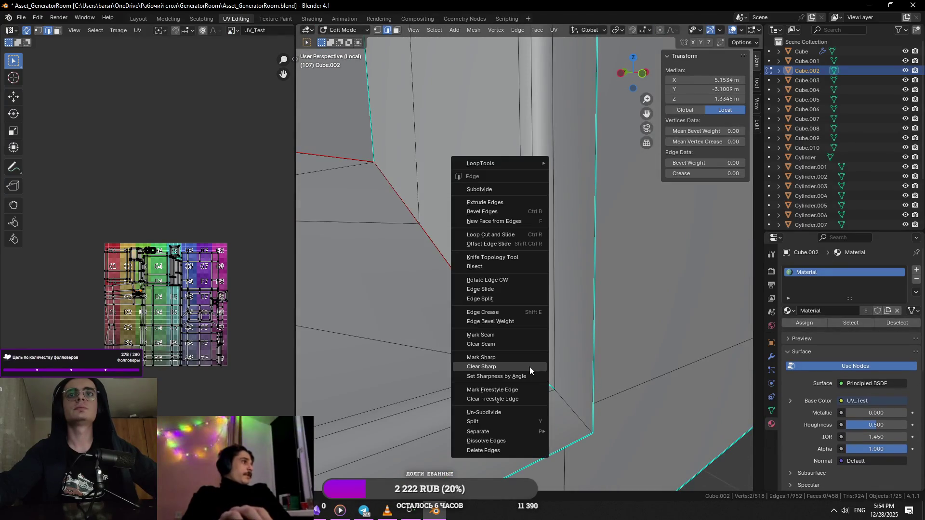
click(530, 366)
key(Tab)
scroll(530, 347, down, 3)
scroll(555, 362, up, 3)
scroll(526, 397, down, 3)
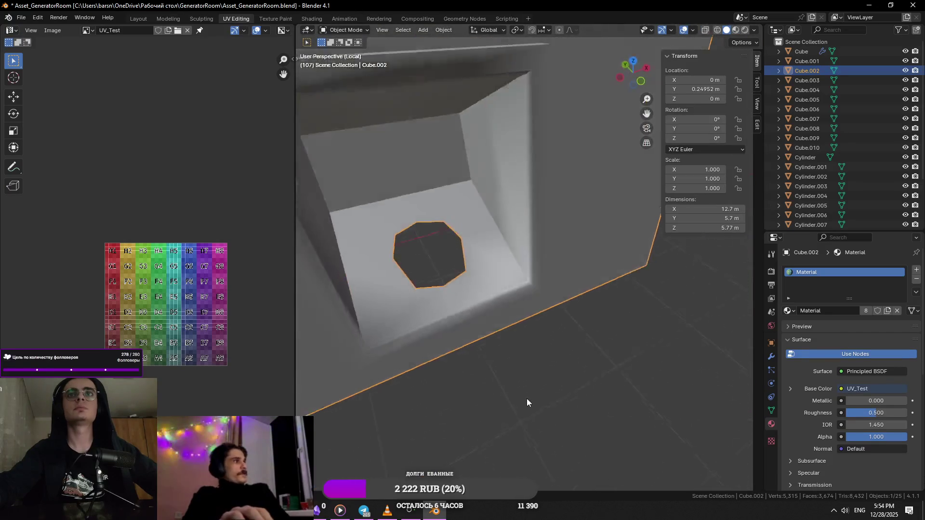
key(Tab)
scroll(549, 383, up, 3)
scroll(536, 361, down, 3)
scroll(513, 336, up, 2)
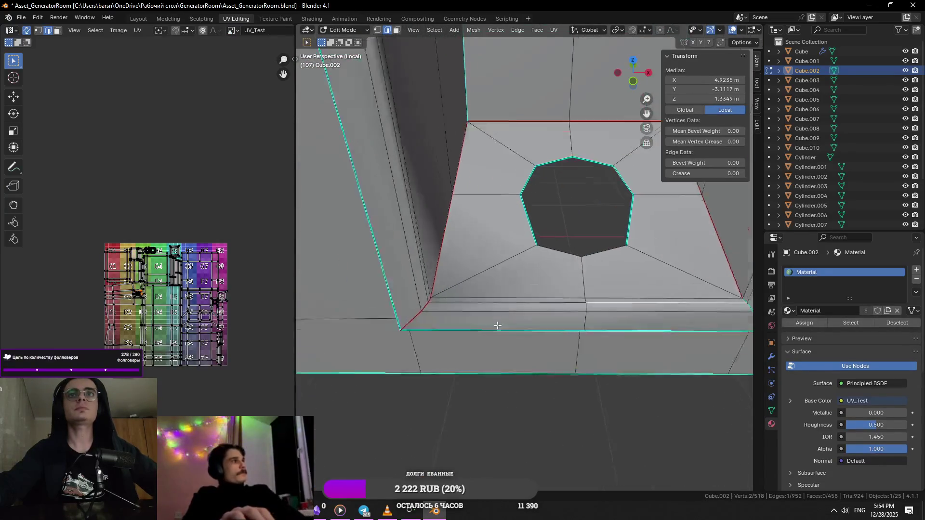
scroll(498, 324, up, 2)
- Clear the sharp marking from the next two recess corners, orbiting into each corner to inspect it
key(Tab)
middle_drag(459, 334, 418, 333)
key(Tab)
right_click(424, 271)
click(422, 267)
key(Tab)
scroll(472, 285, down, 3)
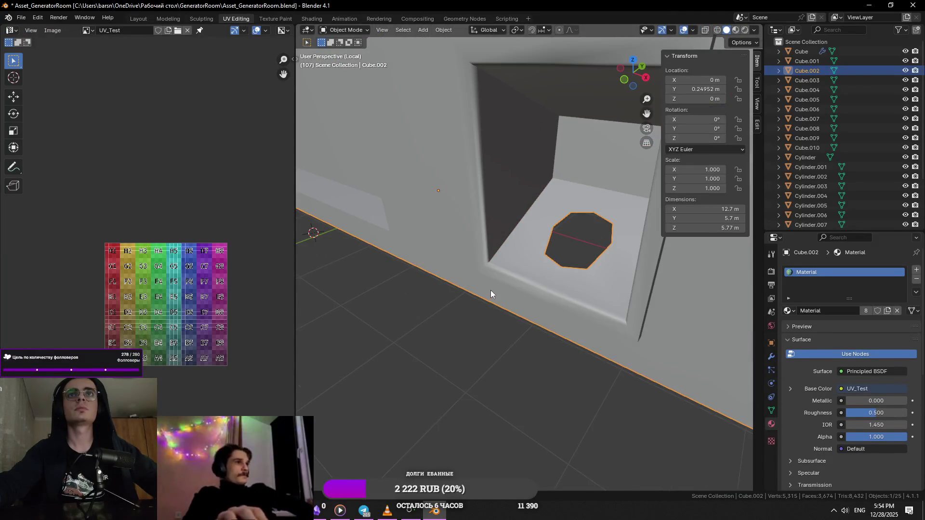
middle_drag(490, 292, 454, 131)
scroll(522, 225, up, 2)
scroll(536, 209, up, 2)
scroll(550, 242, up, 2)
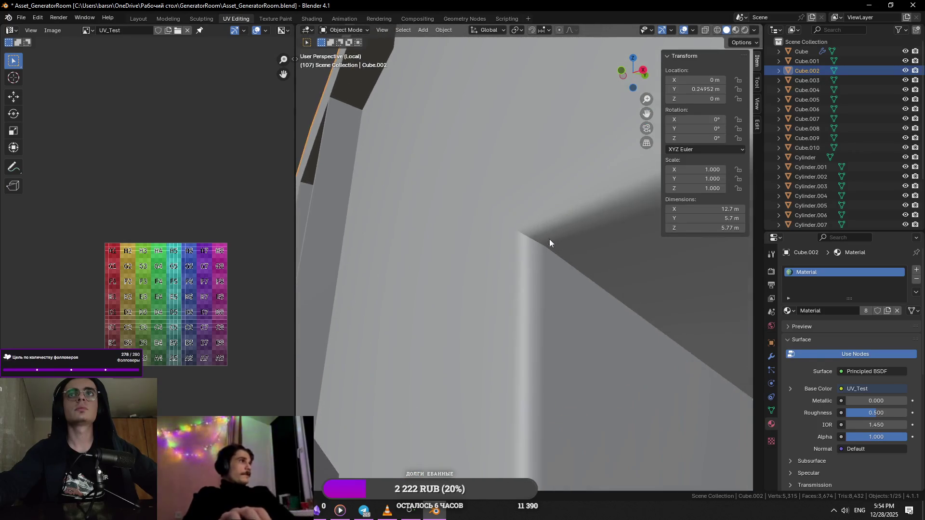
key(Tab)
right_click(527, 235)
click(527, 235)
key(Tab)
scroll(557, 258, down, 2)
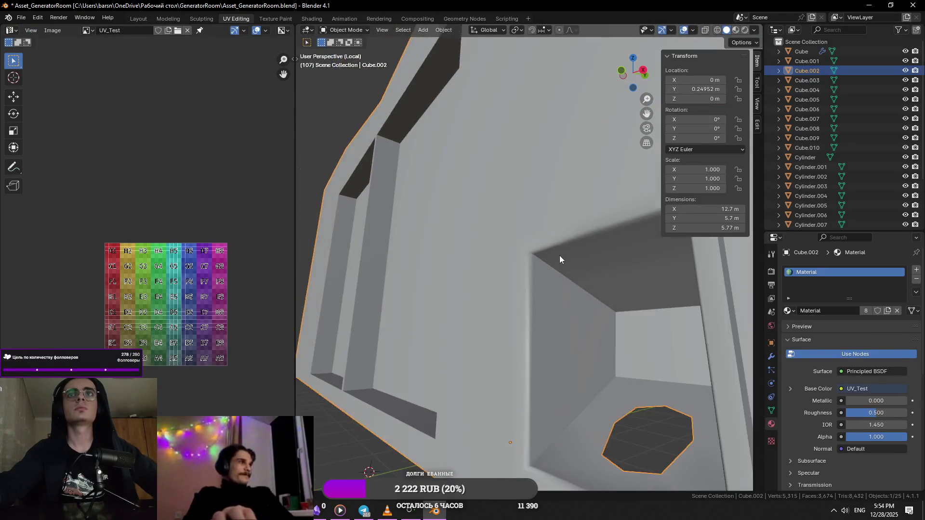
scroll(557, 258, down, 3)
scroll(420, 254, up, 5)
- Clear sharp on one more corner via Ctrl+E, then mark the selected wall edges as sharp
key(Tab)
key(ctrl+e)
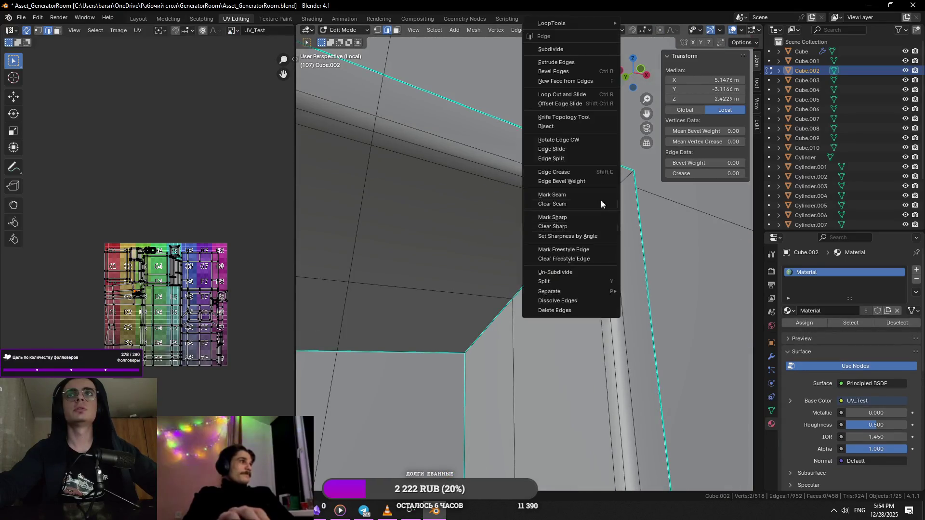
click(599, 227)
key(Tab)
scroll(619, 278, up, 2)
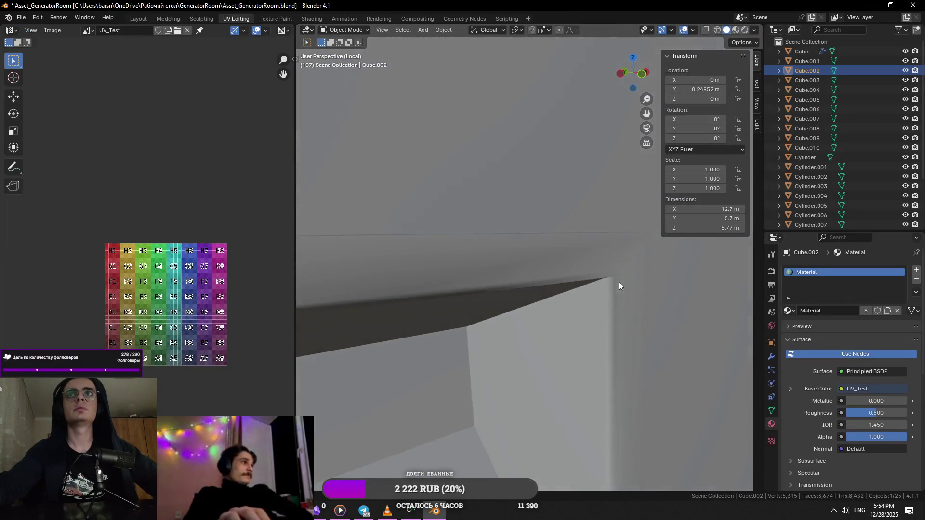
scroll(620, 279, down, 4)
mouse_move(572, 252)
middle_down()
mouse_move(510, 258)
mouse_move(596, 343)
middle_up()
key(Tab)
key(Tab)
key(Tab)
key(Tab)
key(Tab)
key(Tab)
mouse_move(524, 303)
shift+middle_down()
mouse_move(613, 354)
mouse_move(554, 319)
shift+middle_up()
scroll(555, 329, up, 4)
key(Tab)
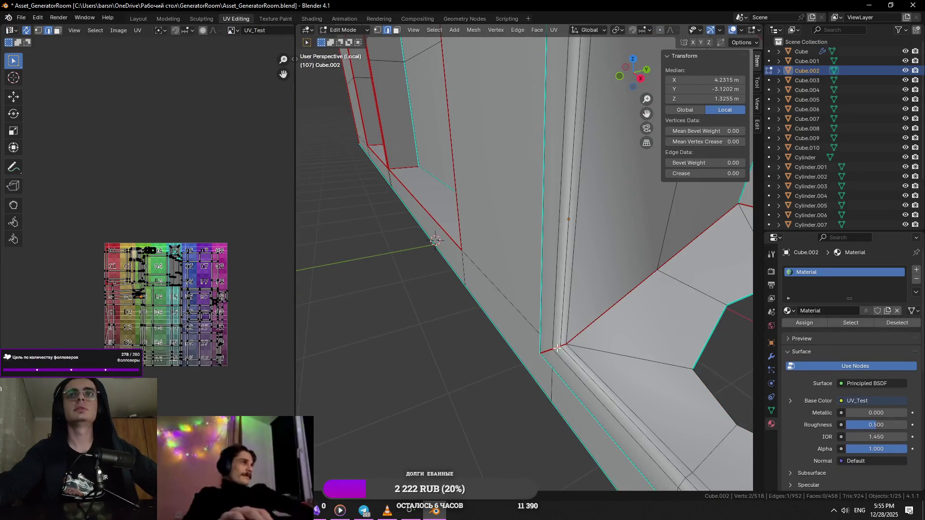
right_click(588, 353)
click(574, 357)
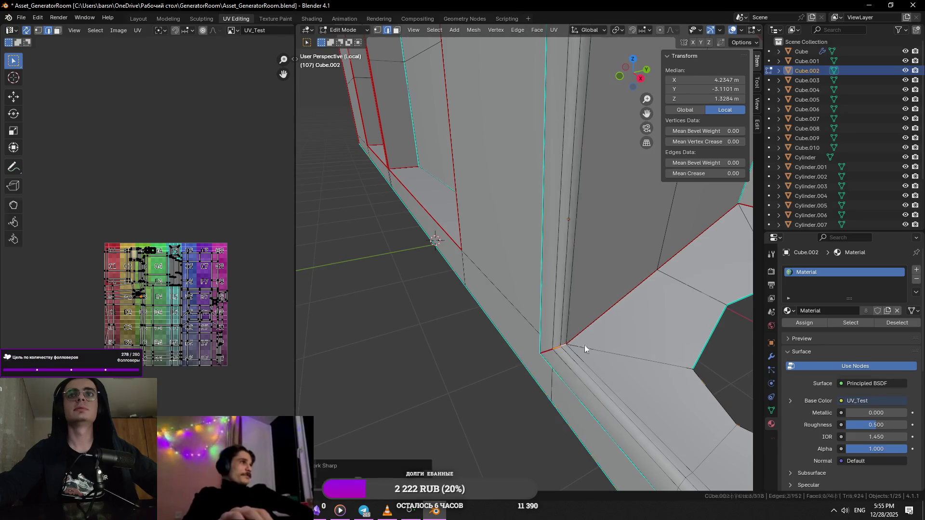
key(Tab)
scroll(604, 351, down, 3)
- Select the recess's lower-right corner edge and clear its sharp marking
click(452, 329)
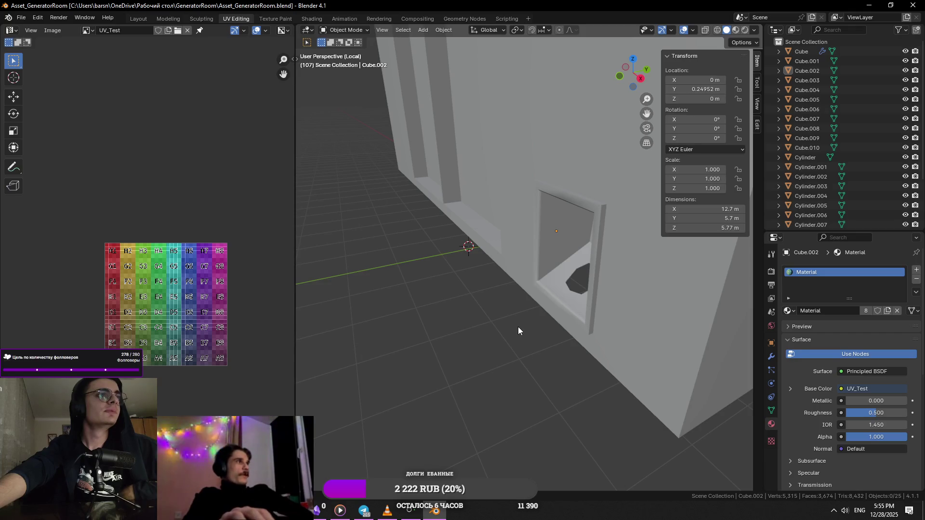
middle_drag(517, 328, 591, 320)
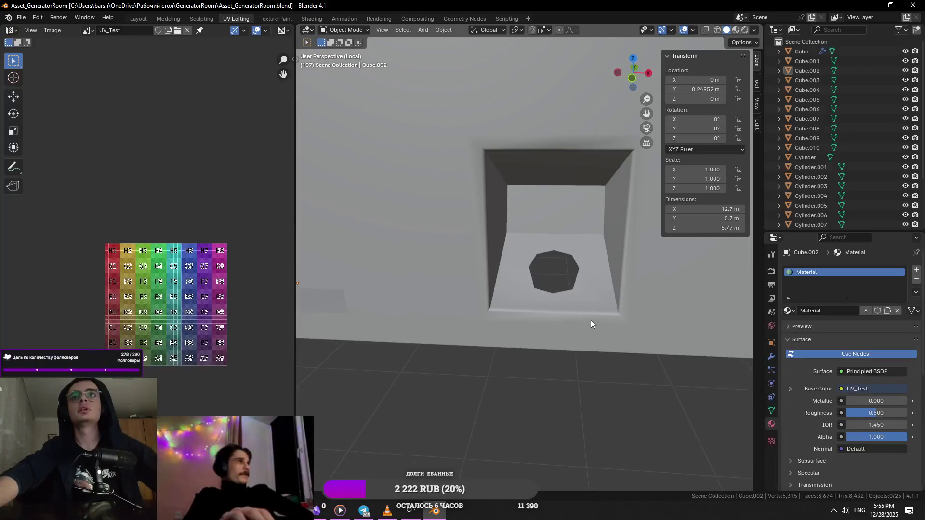
key(Tab)
scroll(591, 321, up, 3)
key(Tab)
key(Tab)
click(656, 327)
click(657, 327)
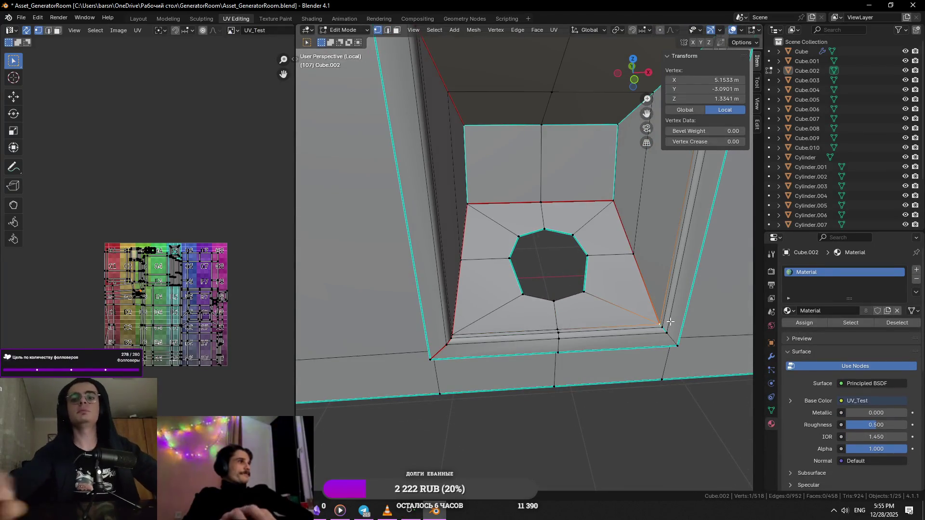
scroll(670, 322, up, 5)
middle_drag(629, 291, 543, 281)
key(2)
alt+click(605, 301)
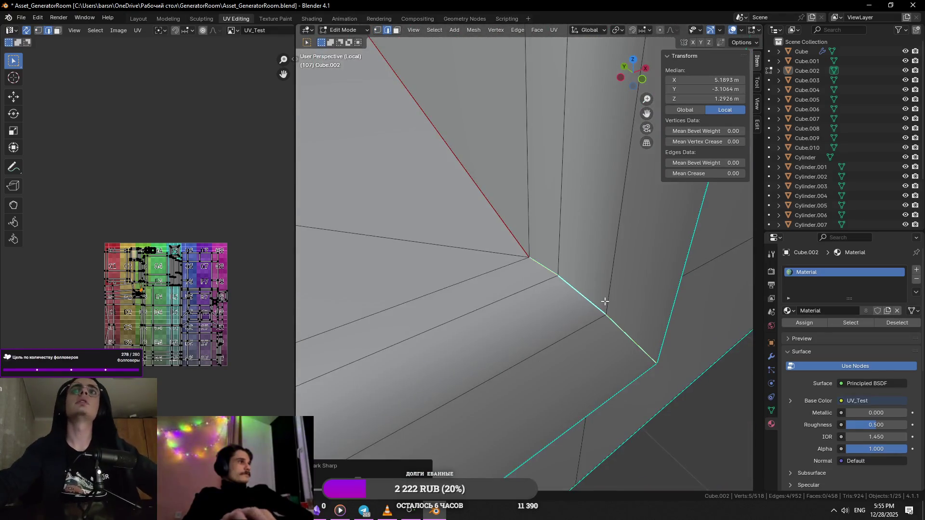
right_click(654, 294)
click(653, 303)
- Mark the recess corner diagonal edges as seams
mouse_move(622, 279)
middle_down()
mouse_move(617, 285)
mouse_move(569, 230)
mouse_move(469, 256)
mouse_move(574, 182)
middle_up()
scroll(617, 285, down, 3)
right_click(595, 207)
click(598, 221)
- Mark the recess wall face's top and side edges as seams
middle_drag(598, 220, 553, 253)
key(3)
click(553, 253)
key(Tab)
key(Tab)
key(2)
click(544, 240)
right_click(464, 272)
click(465, 273)
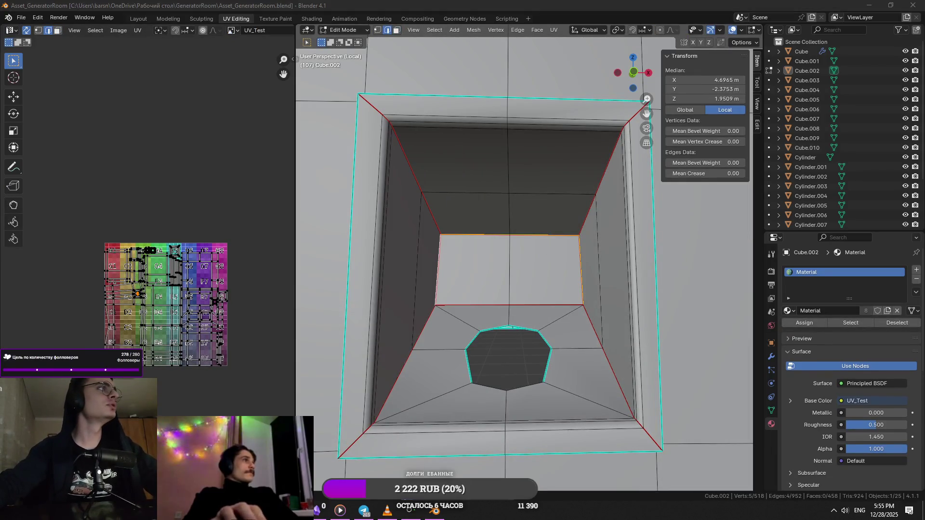
key(alt+shift)
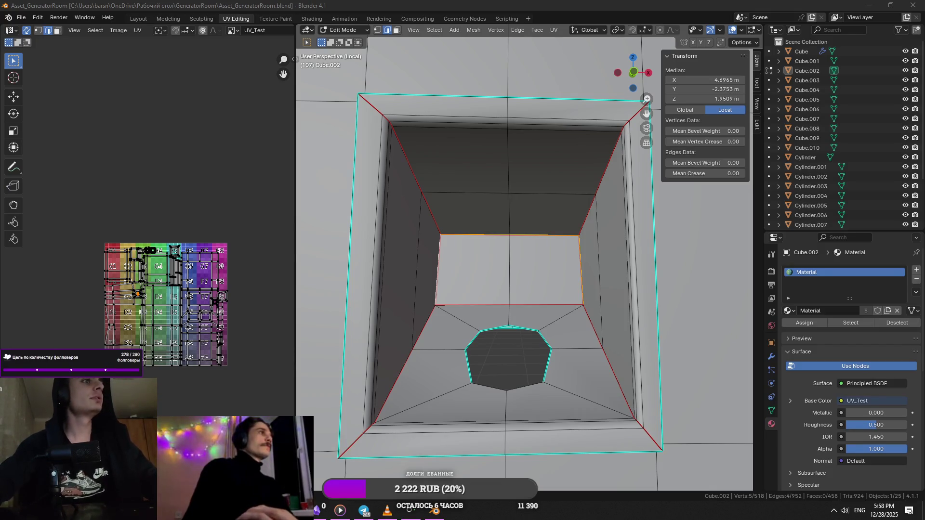
mouse_move(372, 393)
middle_down()
mouse_move(494, 361)
mouse_move(408, 315)
middle_up()
scroll(408, 315, down, 3)
scroll(561, 231, up, 5)
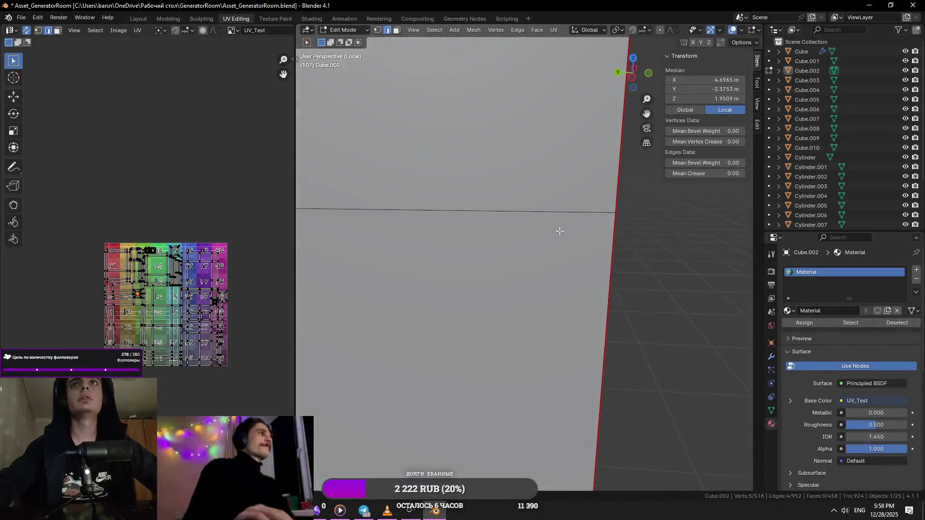
scroll(561, 231, down, 5)
scroll(528, 230, up, 3)
- Inspect the hole's frame edges and select the face loop around the frame without changing marks
right_click(528, 229)
click(525, 229)
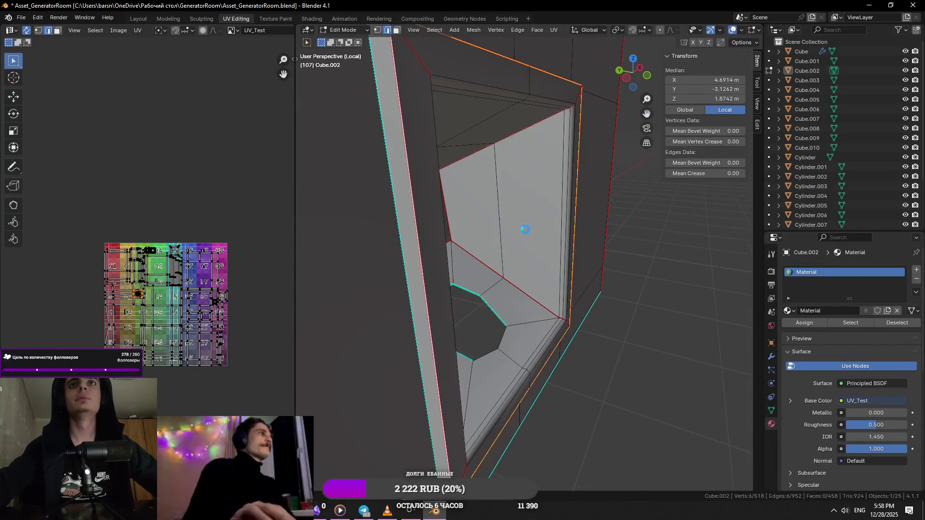
scroll(525, 229, down, 5)
mouse_move(526, 229)
middle_down()
mouse_move(544, 287)
mouse_move(531, 299)
mouse_move(655, 374)
middle_up()
scroll(543, 286, up, 5)
scroll(544, 287, down, 4)
scroll(530, 299, up, 4)
scroll(531, 299, down, 4)
scroll(547, 330, up, 3)
click(434, 290)
key(ctrl+z)
key(alt+a)
mouse_move(434, 290)
middle_down()
mouse_move(488, 302)
mouse_move(539, 283)
mouse_move(586, 216)
middle_up()
alt+click(488, 301)
scroll(540, 283, down, 3)
scroll(556, 258, down, 3)
scroll(585, 215, up, 2)
scroll(578, 268, down, 2)
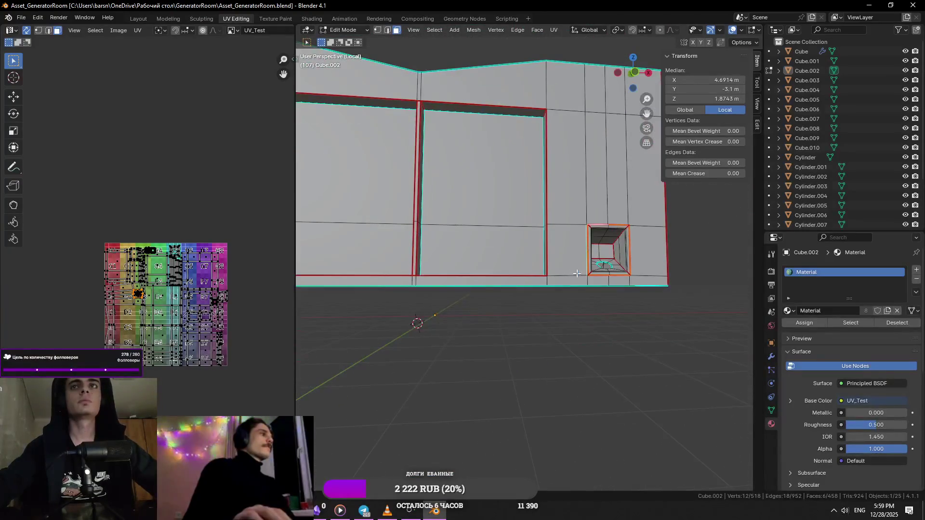
scroll(603, 281, down, 2)
- Select the entire wall mesh, unwrap it, save the file and switch to Material Preview to show the checker
mouse_move(464, 242)
middle_down()
mouse_move(498, 281)
mouse_move(479, 271)
middle_up()
key(a)
click(554, 30)
click(562, 43)
key(ctrl+s)
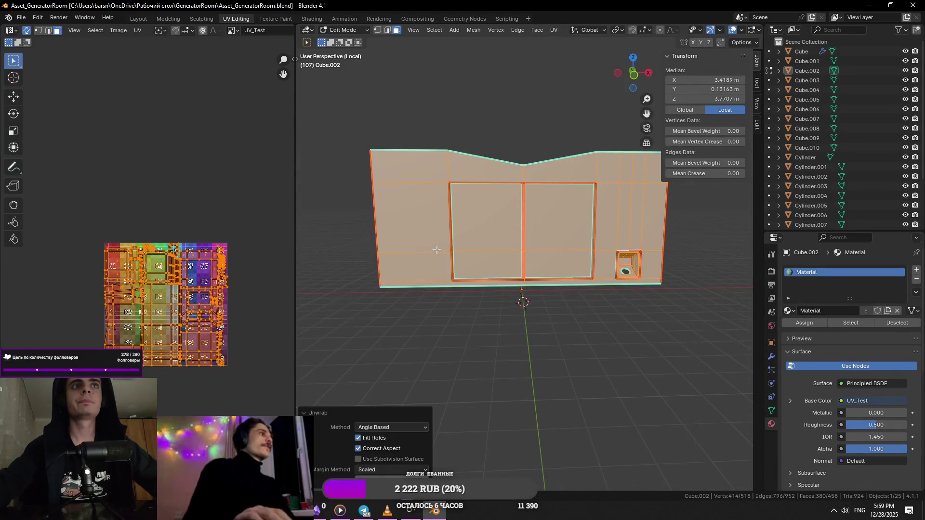
scroll(739, 30, down, 3)
click(742, 30)
mouse_move(521, 217)
middle_down()
mouse_move(513, 228)
mouse_move(558, 247)
mouse_move(475, 242)
middle_up()
key(2)
click(474, 242)
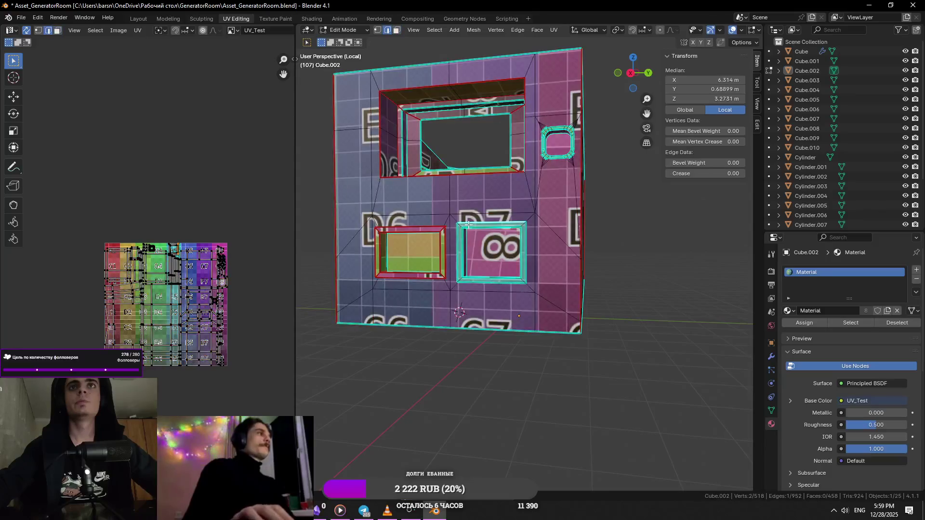
scroll(468, 225, up, 3)
scroll(469, 226, up, 3)
- Select the four-edge loop of the inset frame and mark it as a seam
middle_drag(448, 278, 464, 306)
click(465, 305)
key(KP_Decimal)
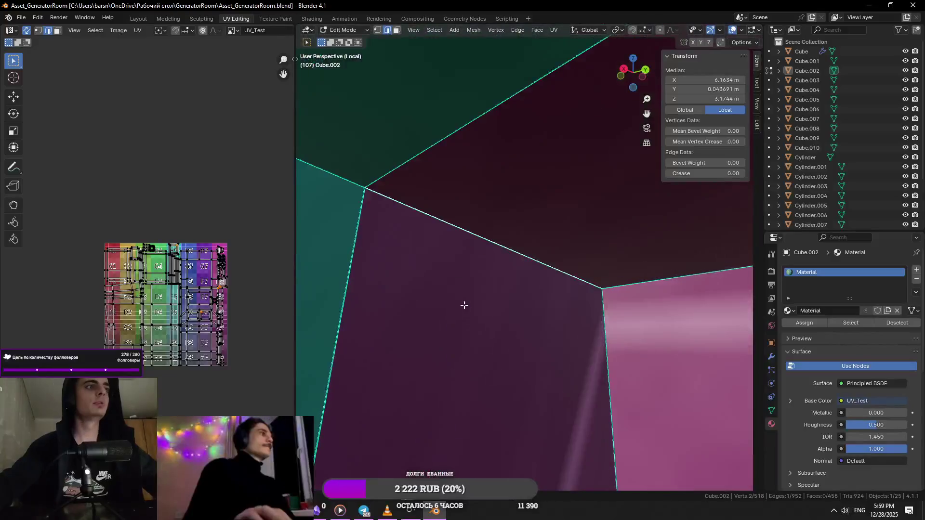
scroll(464, 305, down, 5)
scroll(610, 320, up, 5)
shift+click(577, 271)
shift+click(535, 267)
middle_drag(487, 246, 492, 241)
alt+click(491, 241)
right_click(570, 297)
click(573, 357)
- Mark the lower frame edges as seams
middle_drag(573, 358, 492, 390)
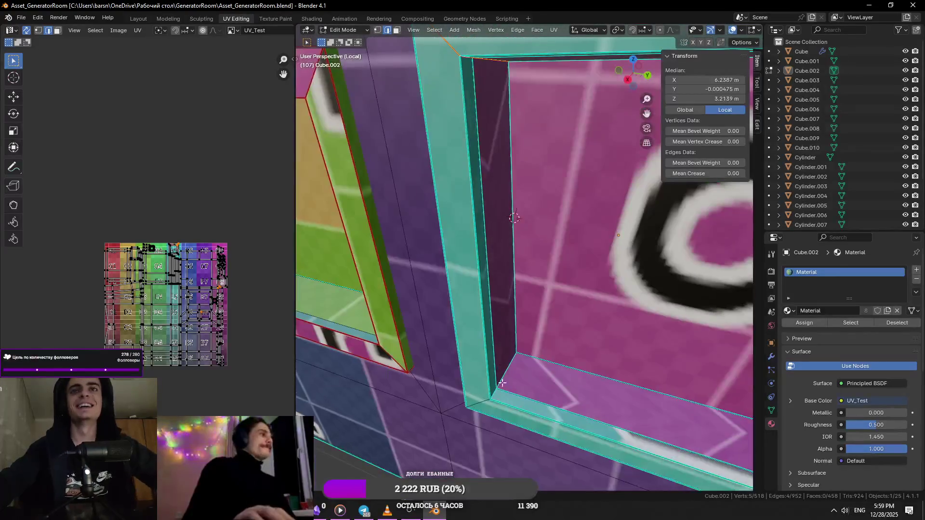
click(493, 391)
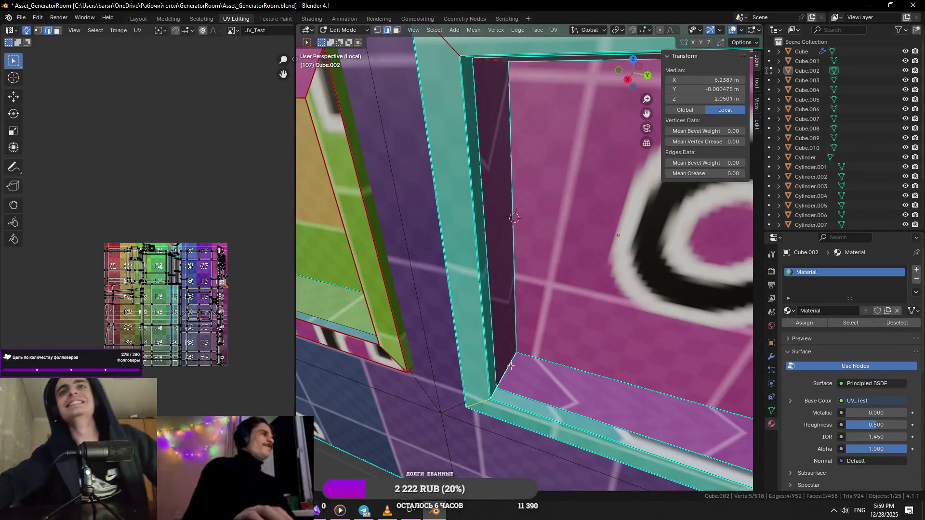
scroll(510, 366, down, 3)
scroll(513, 347, down, 3)
scroll(521, 325, down, 2)
scroll(525, 317, up, 1)
mouse_move(525, 316)
middle_down()
mouse_move(441, 314)
mouse_move(532, 301)
middle_up()
right_click(490, 309)
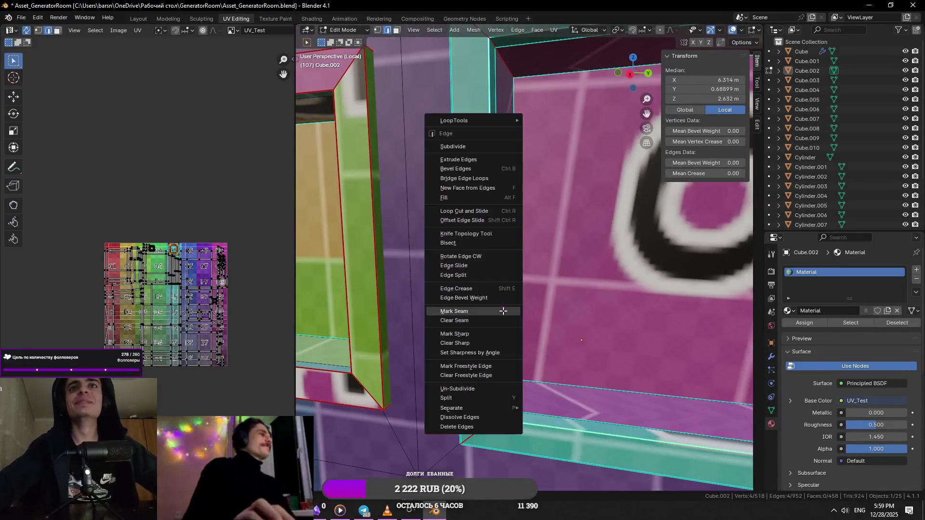
click(504, 310)
scroll(504, 311, down, 3)
scroll(518, 276, up, 2)
- Mark the frame's top edge loop as a seam, then select the whole connected wall mesh
click(548, 239)
middle_drag(547, 239, 597, 267)
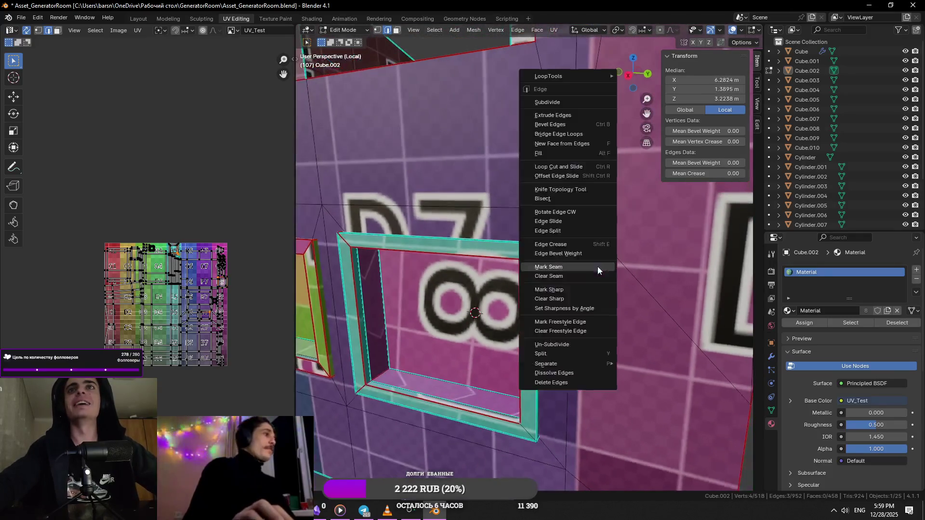
scroll(597, 267, up, 2)
scroll(658, 164, up, 4)
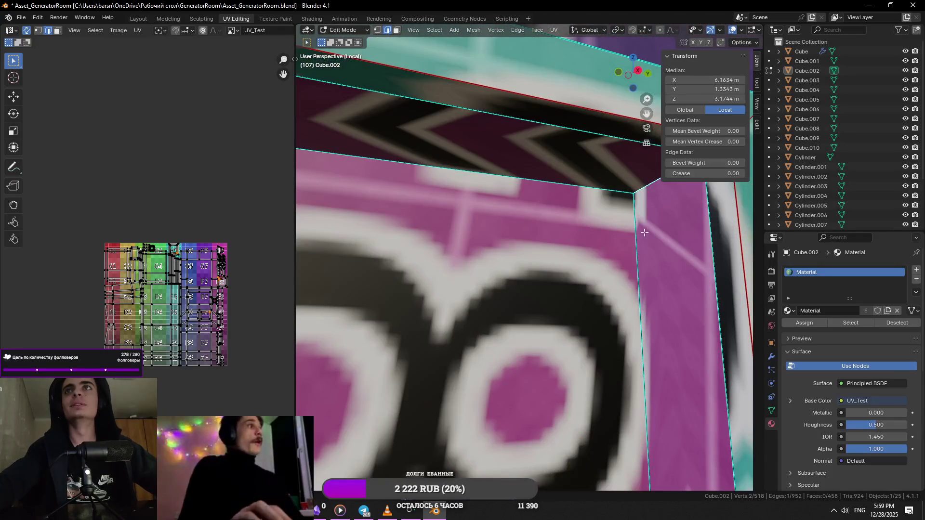
right_click(649, 229)
click(631, 237)
scroll(613, 246, down, 2)
scroll(646, 195, down, 4)
mouse_move(647, 196)
middle_down()
mouse_move(567, 347)
mouse_move(493, 357)
mouse_move(517, 305)
middle_up()
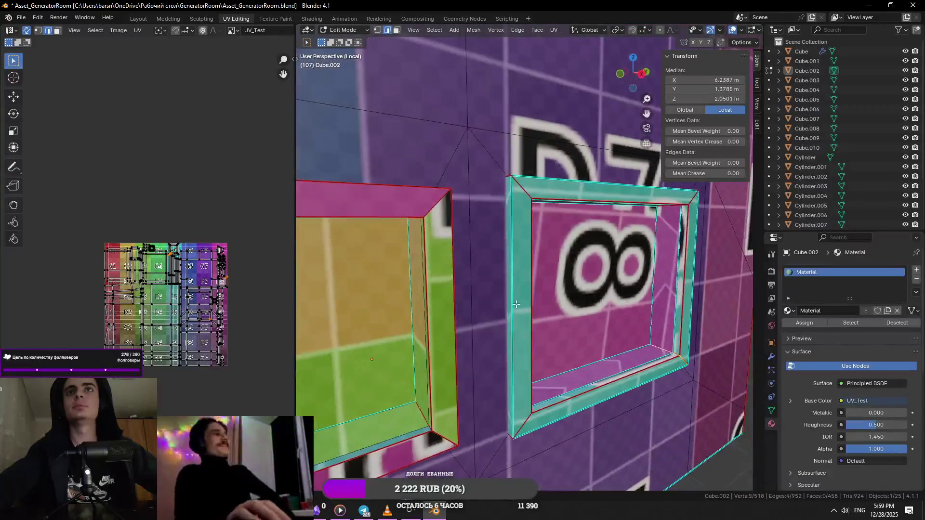
scroll(524, 305, up, 3)
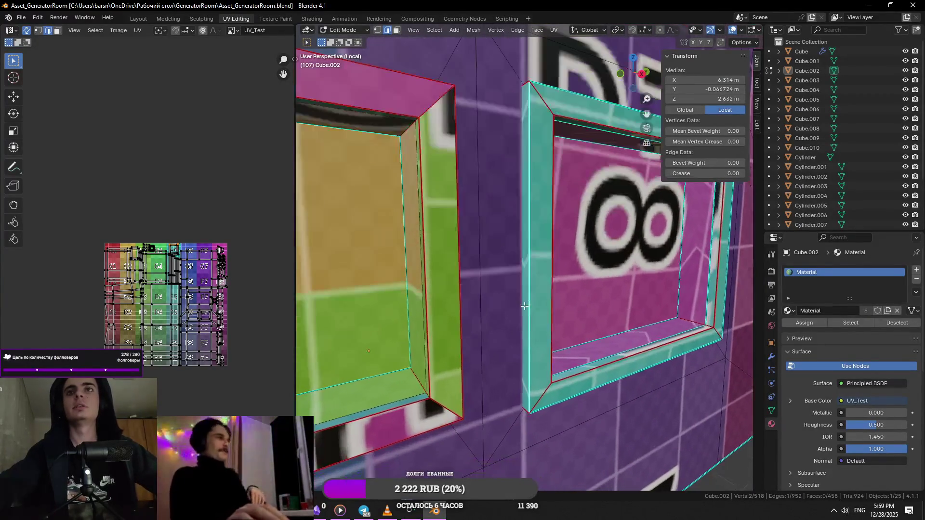
middle_drag(723, 328, 512, 274)
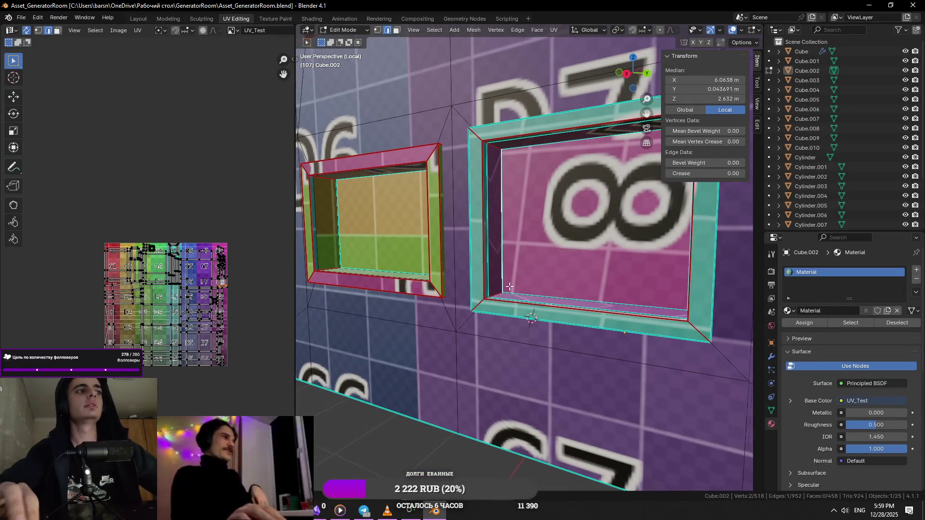
scroll(509, 286, up, 3)
scroll(561, 120, down, 3)
key(ctrl+l)
- Unwrap the selected wall mesh and rescale its UV islands to fit inside the checker texture
click(554, 31)
click(570, 47)
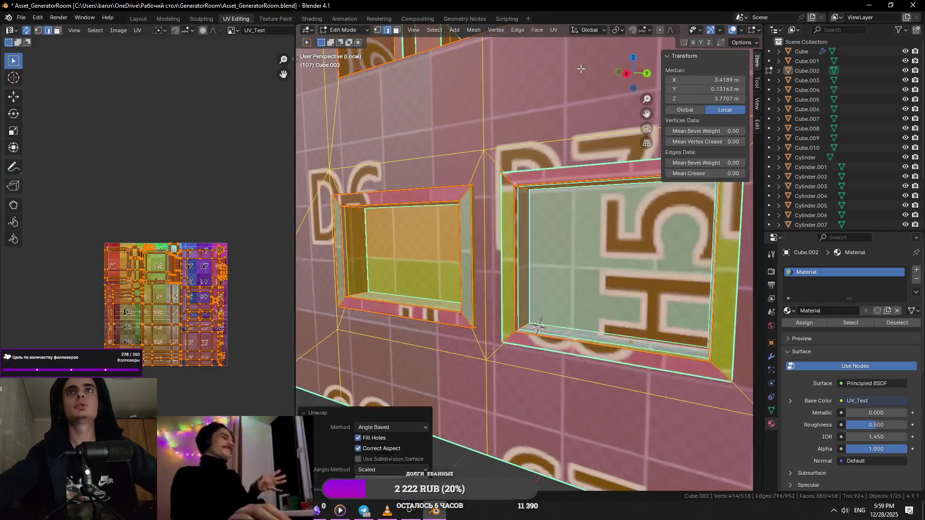
key(s)
mouse_move(468, 274)
middle_down()
mouse_move(673, 359)
mouse_move(527, 318)
middle_up()
scroll(564, 327, down, 3)
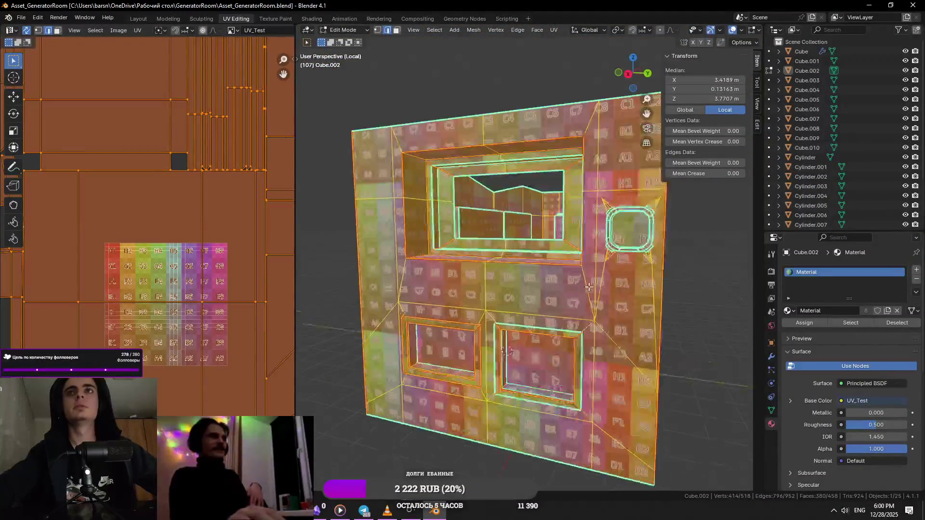
scroll(526, 319, up, 5)
scroll(526, 318, up, 2)
key(s)
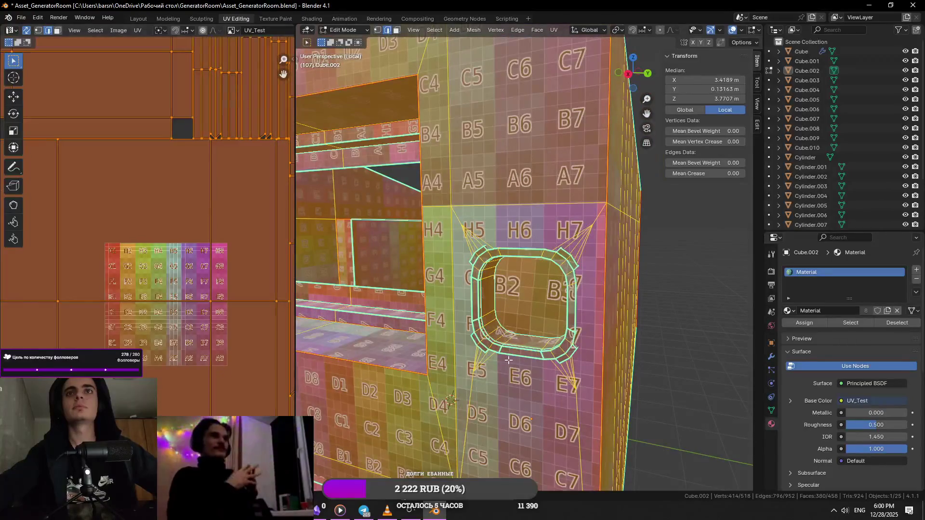
key(Escape)
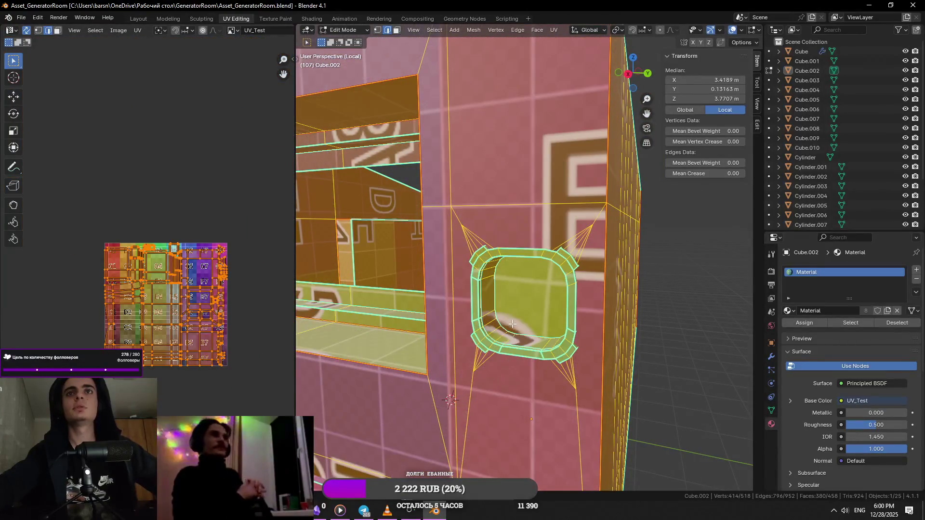
- Select the edge loop around the round opening and zoom onto it for seaming
alt+click(513, 324)
key(KP_Decimal)
right_click(518, 321)
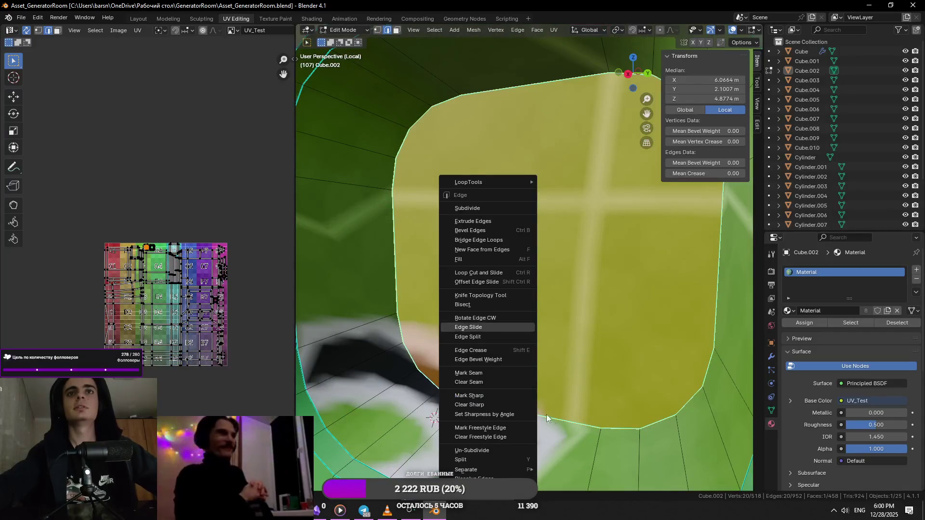
- Mark the rounded opening's ring loops as seams
key(Escape)
scroll(550, 422, down, 2)
scroll(507, 398, down, 2)
scroll(457, 375, down, 2)
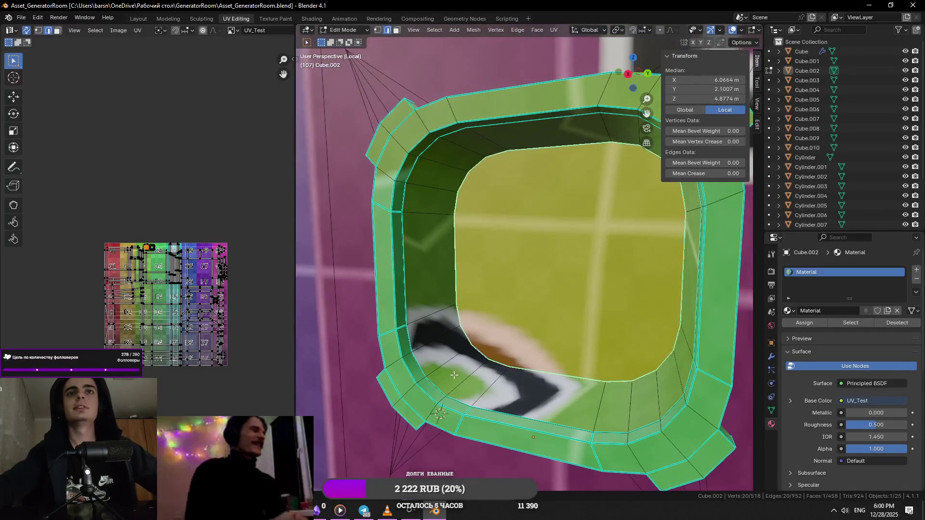
right_click(440, 390)
click(428, 377)
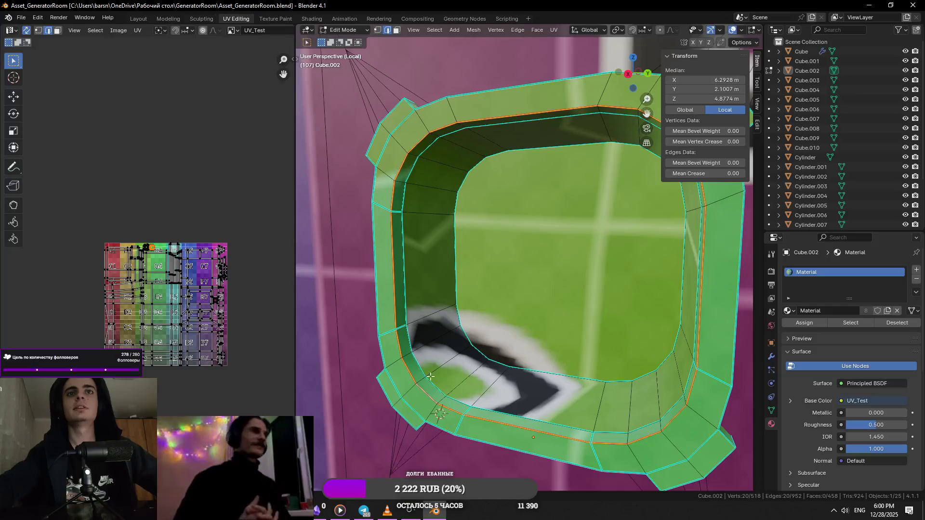
middle_drag(416, 359, 401, 347)
click(401, 347)
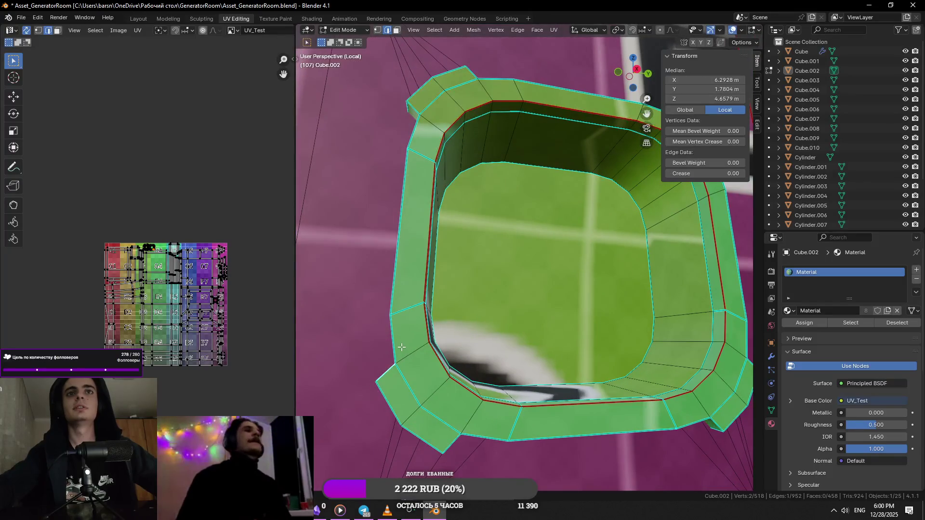
scroll(398, 347, up, 3)
- Mark the top and vertical edges at the ring's corner as seams
middle_drag(399, 347, 511, 332)
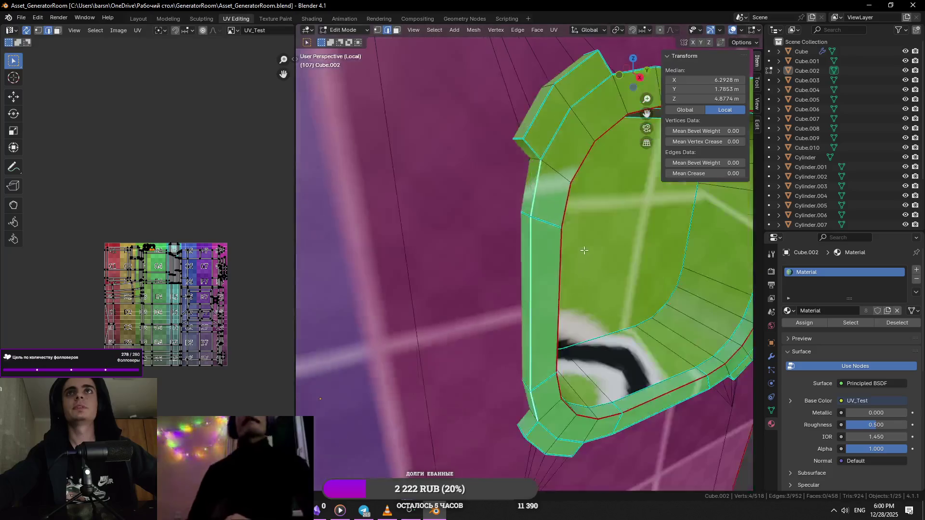
scroll(511, 332, up, 2)
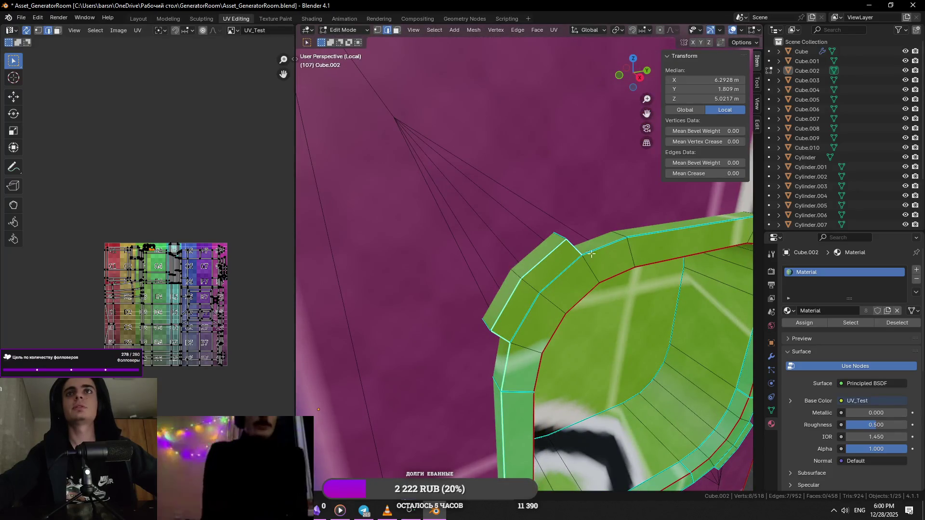
middle_drag(584, 252, 465, 308)
shift+click(465, 309)
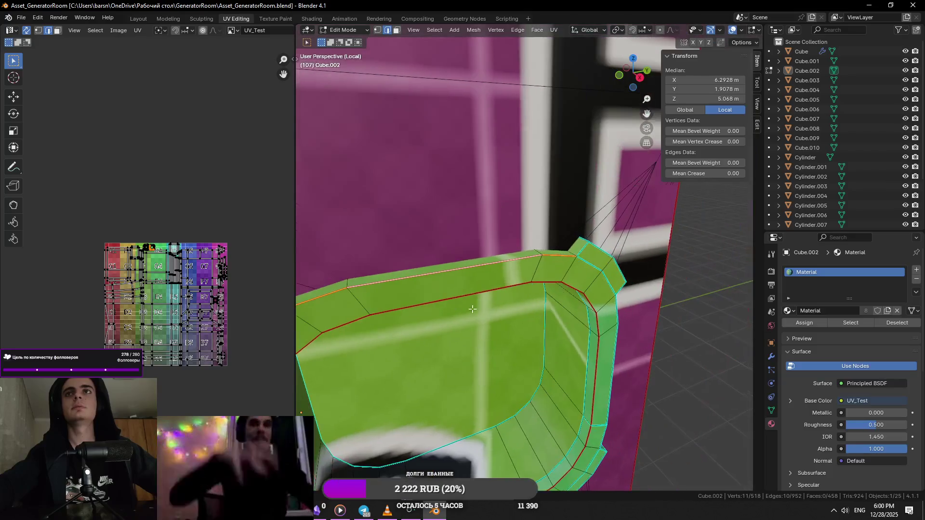
right_click(586, 243)
click(604, 253)
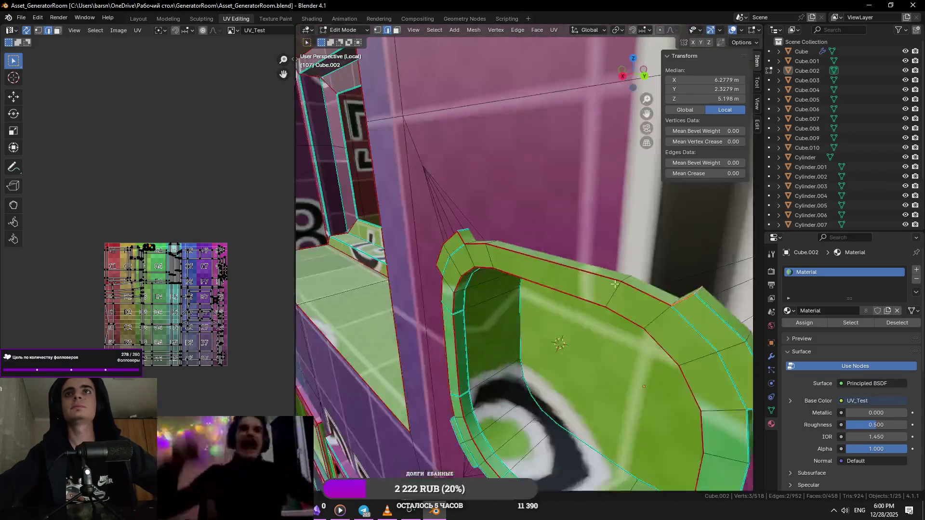
middle_drag(603, 253, 470, 319)
shift+click(471, 319)
right_click(490, 376)
click(478, 377)
right_click(478, 369)
click(477, 369)
shift+click(486, 326)
- Select further corner edges of the opening and mark them sharp via Ctrl+E
mouse_move(477, 369)
middle_down()
mouse_move(486, 326)
mouse_move(549, 319)
middle_up()
key(1)
click(549, 319)
scroll(549, 319, up, 5)
scroll(549, 319, down, 4)
key(2)
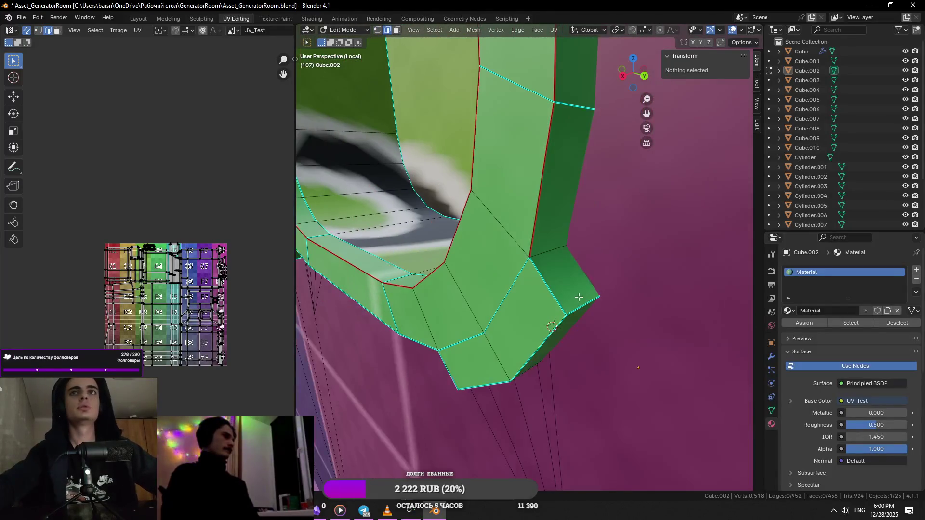
click(557, 326)
scroll(557, 330, down, 2)
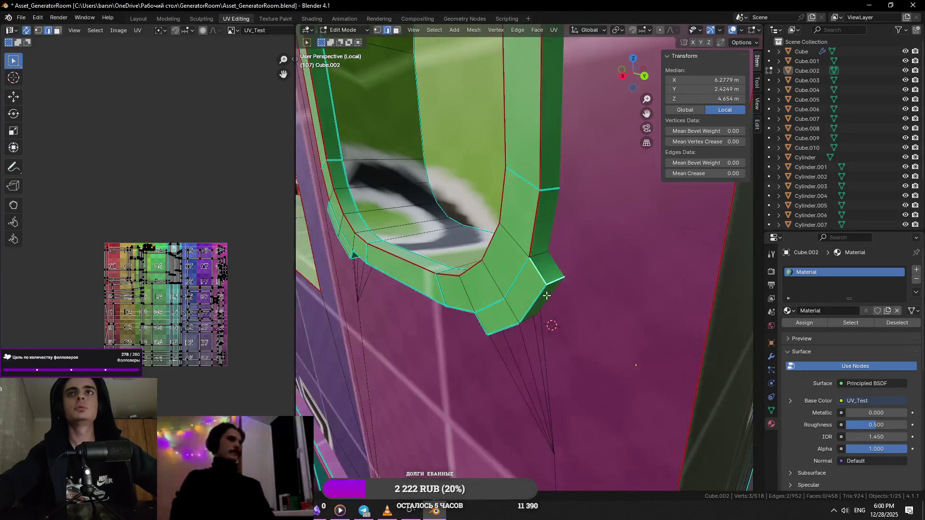
middle_drag(546, 248, 539, 254)
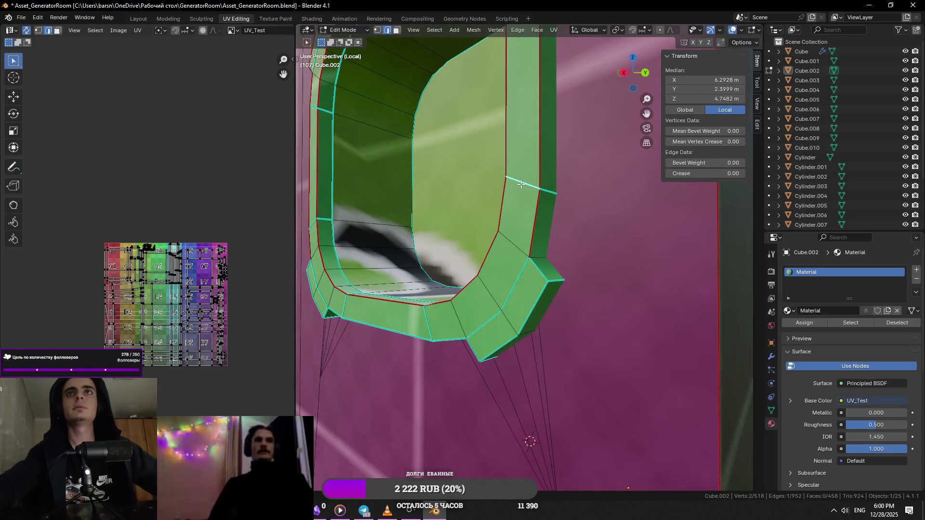
ctrl+click(539, 233)
key(ctrl+e)
click(521, 248)
- Zoom onto a single corner edge of the lip and apply an edge marking to it
middle_drag(521, 249, 588, 264)
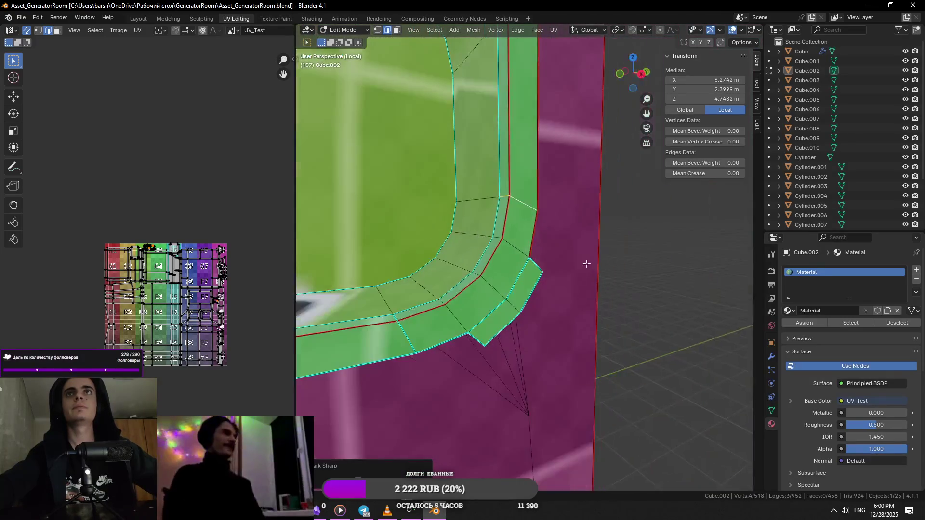
middle_drag(471, 228, 477, 271)
click(477, 271)
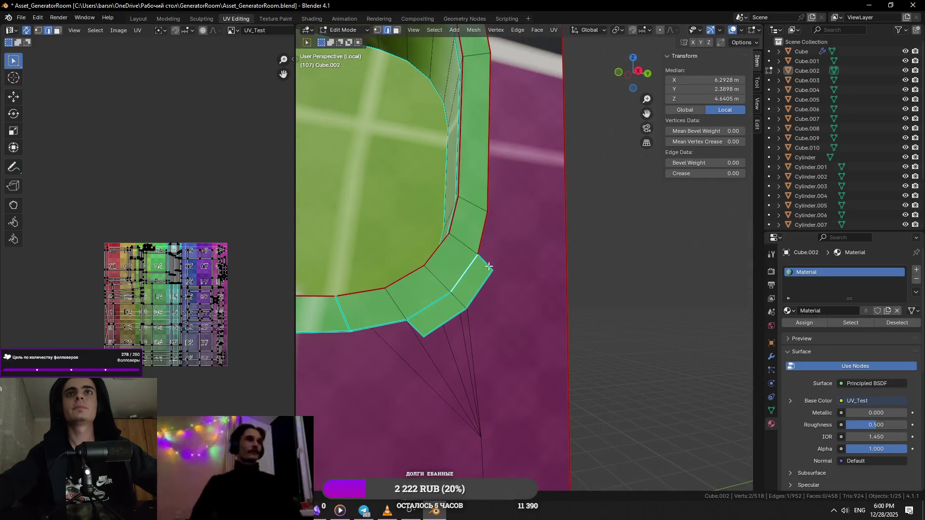
key(KP_Decimal)
scroll(474, 332, down, 5)
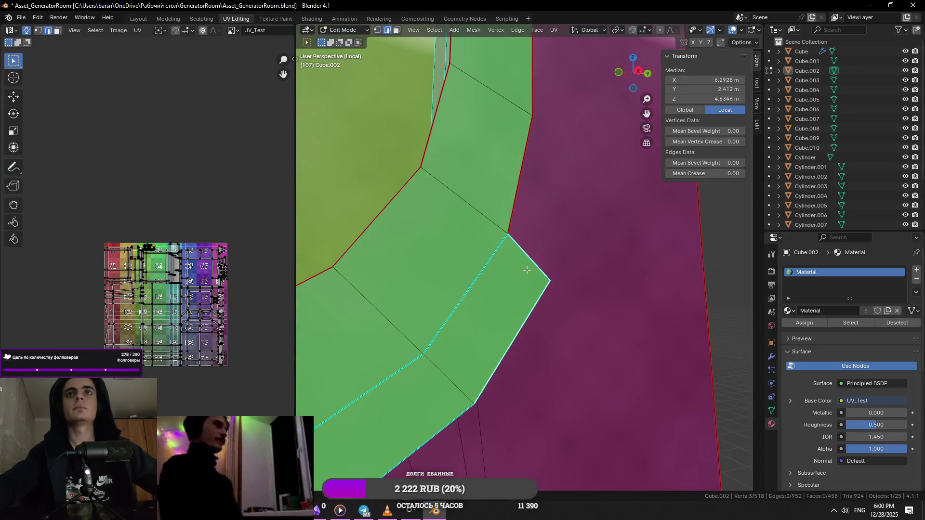
key(ctrl+e)
click(494, 261)
middle_drag(493, 260, 536, 308)
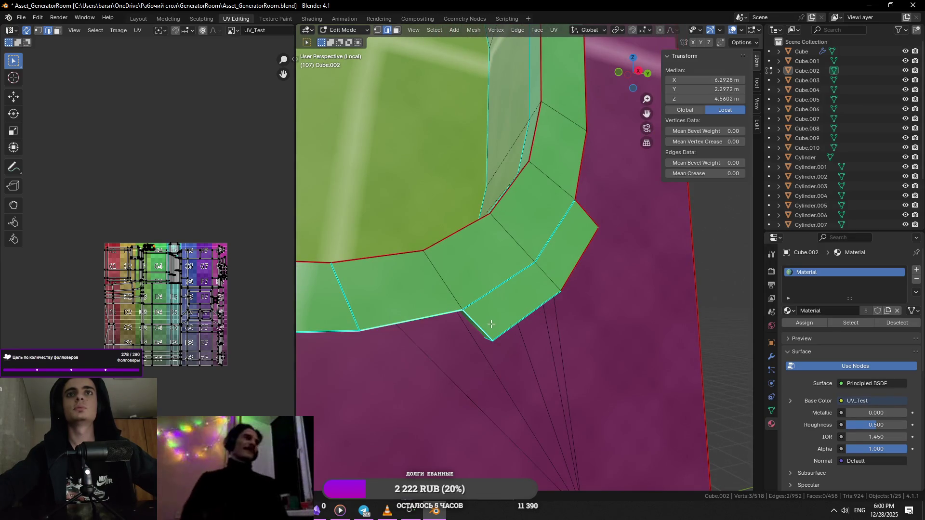
- Clear the stray seam on the ring's corner edge and mark it sharp instead
middle_drag(480, 323, 444, 312)
key(ctrl+e)
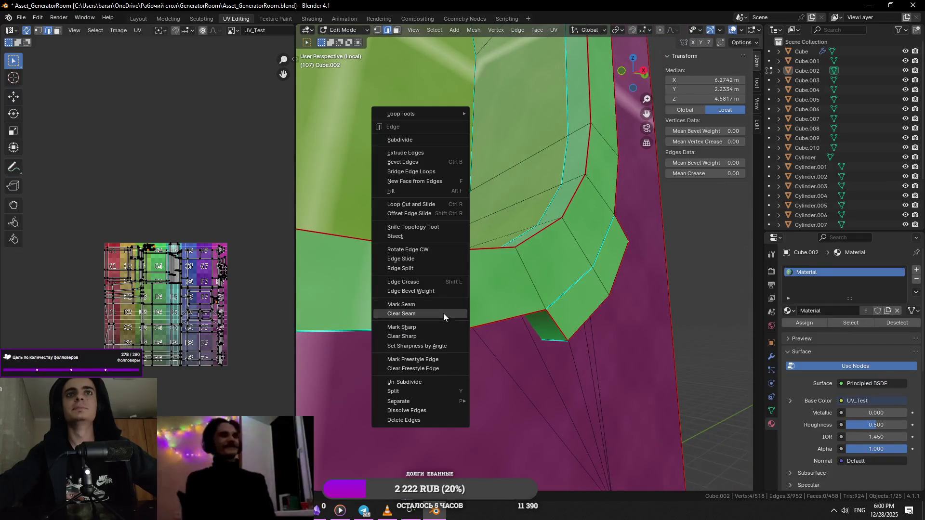
click(443, 316)
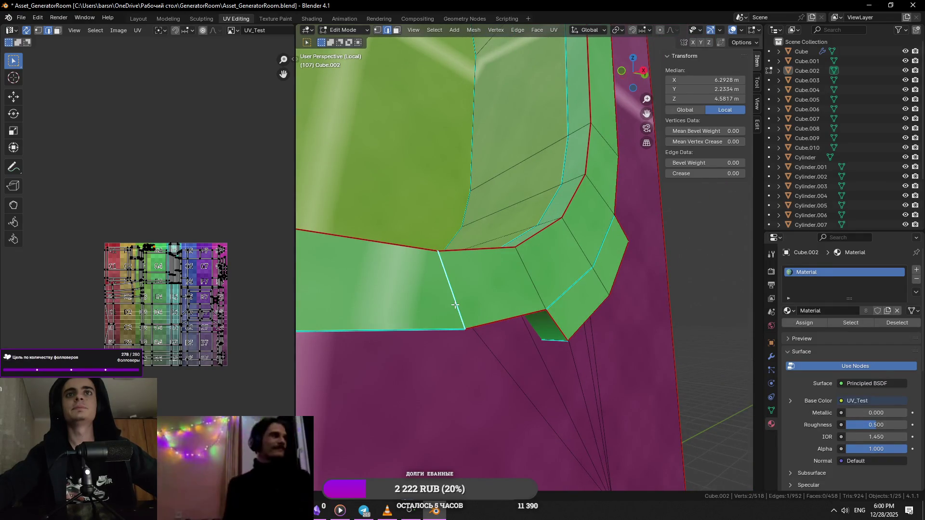
key(ctrl+e)
click(438, 319)
middle_drag(439, 319, 540, 322)
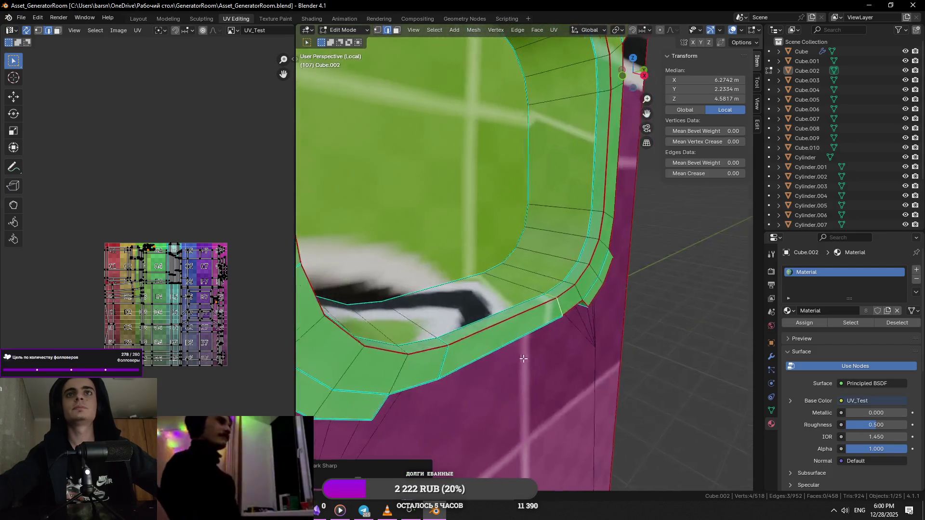
key(ctrl+e)
key(Escape)
- Pick the ring's corner edges one by one and mark them as seams
click(444, 295)
key(ctrl+e)
click(441, 294)
click(505, 329)
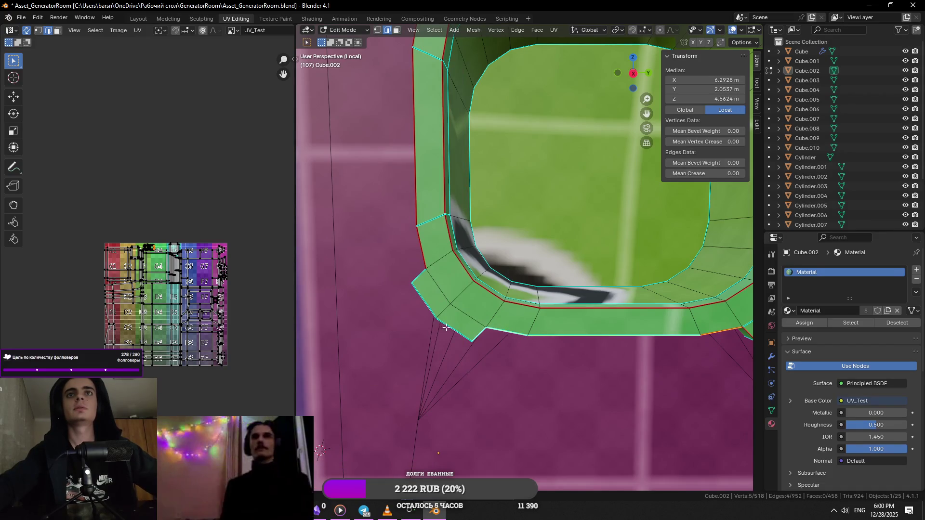
mouse_move(437, 300)
middle_down()
mouse_move(462, 307)
mouse_move(505, 288)
middle_up()
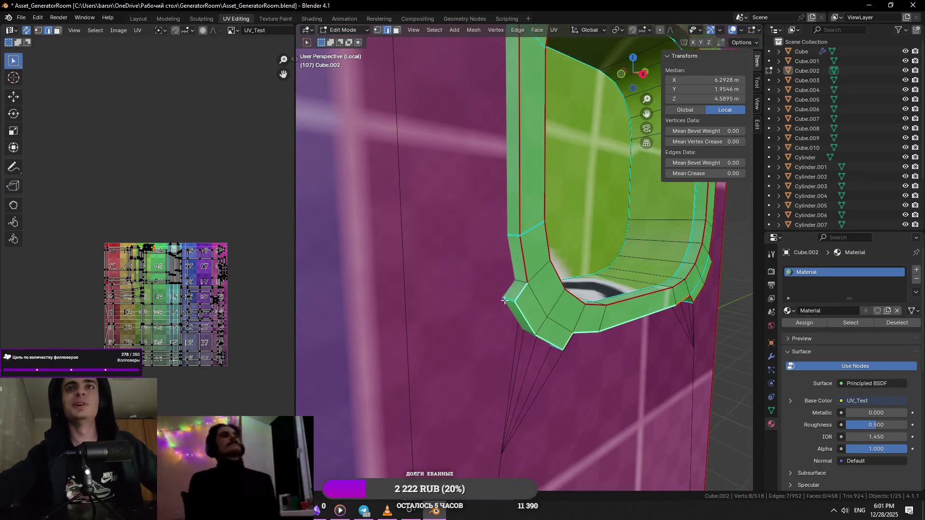
shift+click(505, 300)
key(ctrl+e)
click(473, 291)
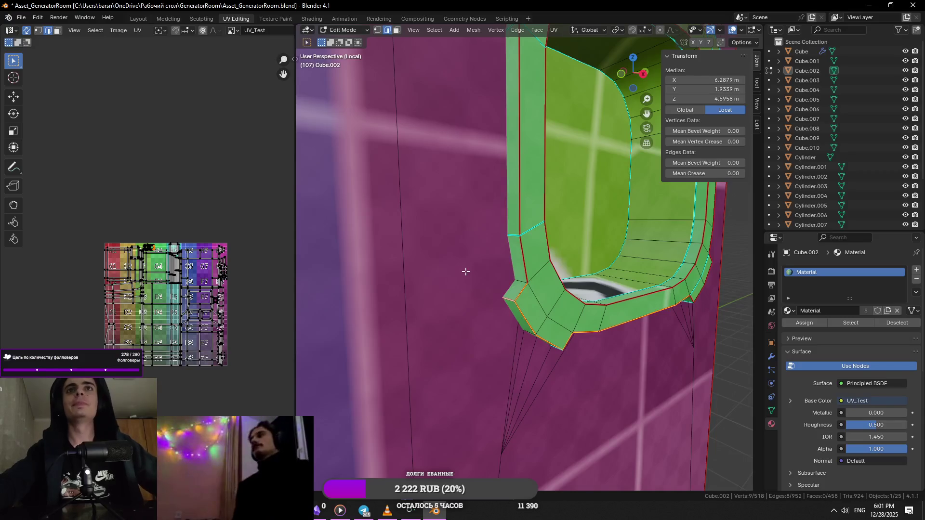
middle_drag(465, 270, 529, 318)
key(ctrl+e)
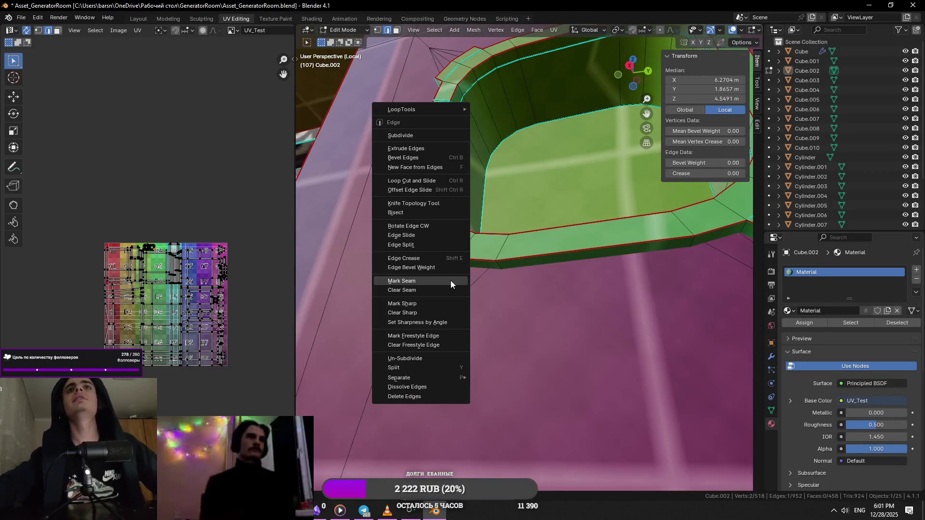
click(451, 281)
- Mark seams on the remaining edges around the opening, then unwrap the whole wall panel
mouse_move(451, 281)
middle_down()
mouse_move(520, 281)
mouse_move(600, 264)
middle_up()
scroll(521, 280, up, 2)
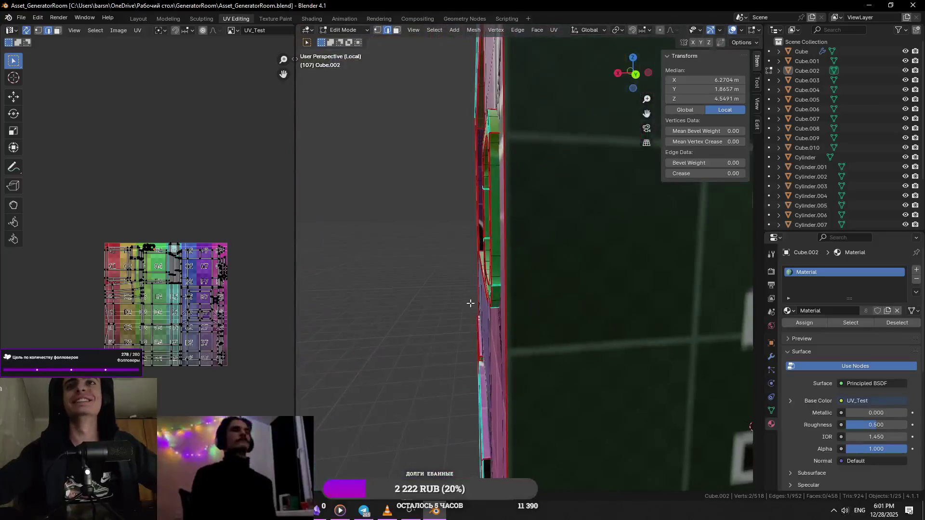
key(ctrl+e)
click(594, 209)
mouse_move(594, 209)
middle_down()
mouse_move(707, 236)
mouse_move(550, 323)
mouse_move(584, 345)
middle_up()
key(ctrl+e)
click(708, 236)
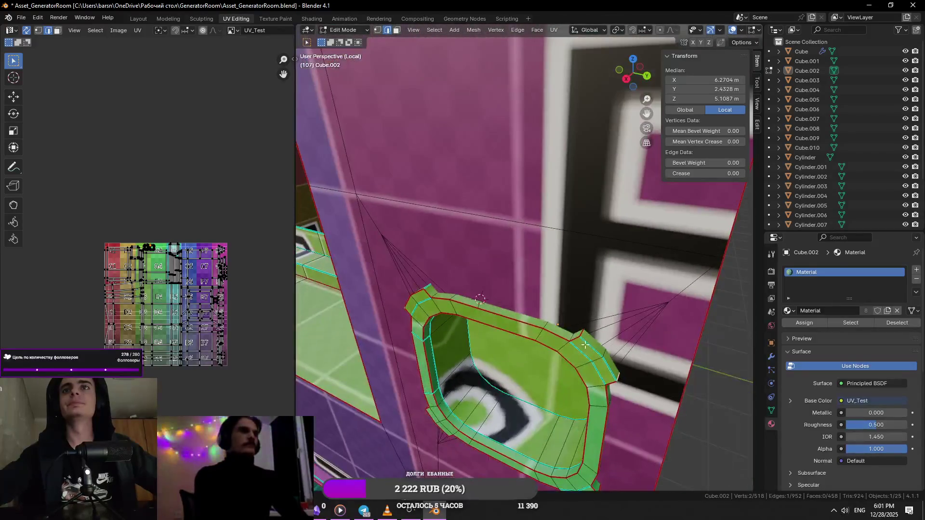
shift+click(588, 348)
key(ctrl+e)
click(605, 371)
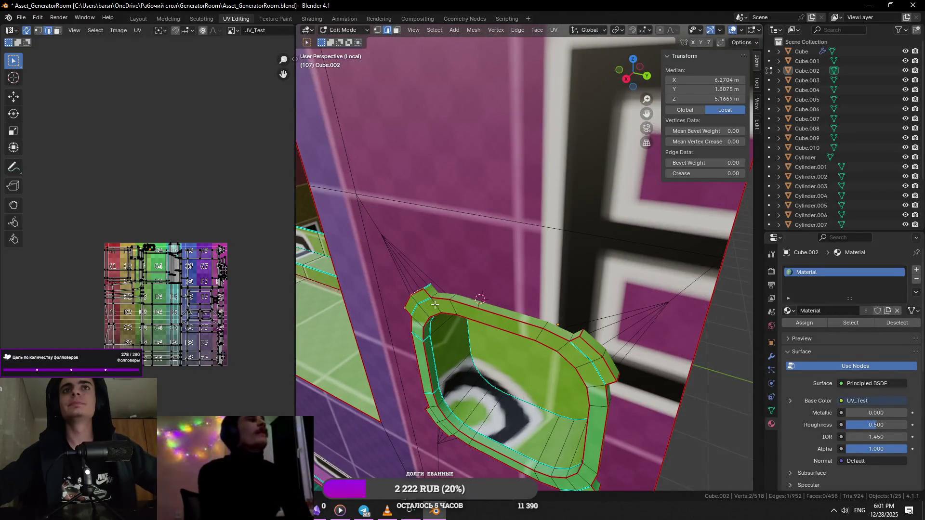
key(a)
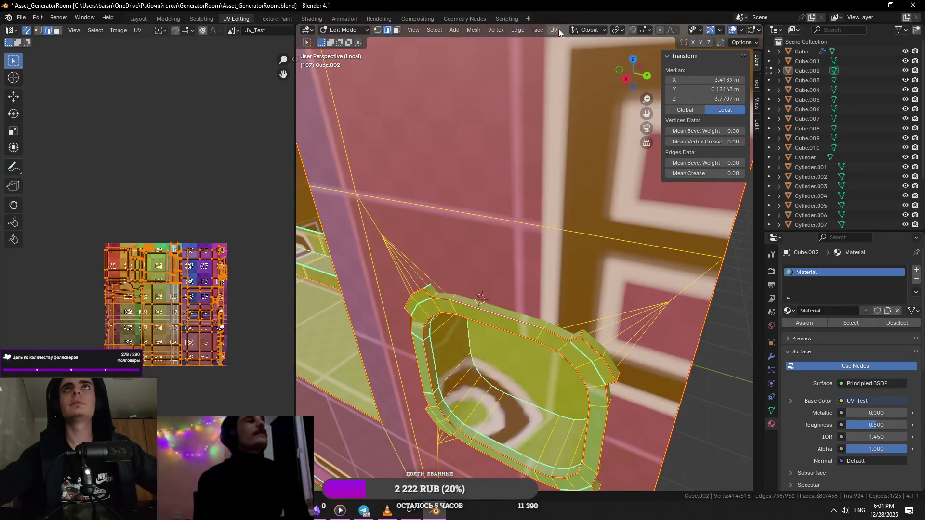
click(558, 30)
click(564, 48)
scroll(366, 379, up, 2)
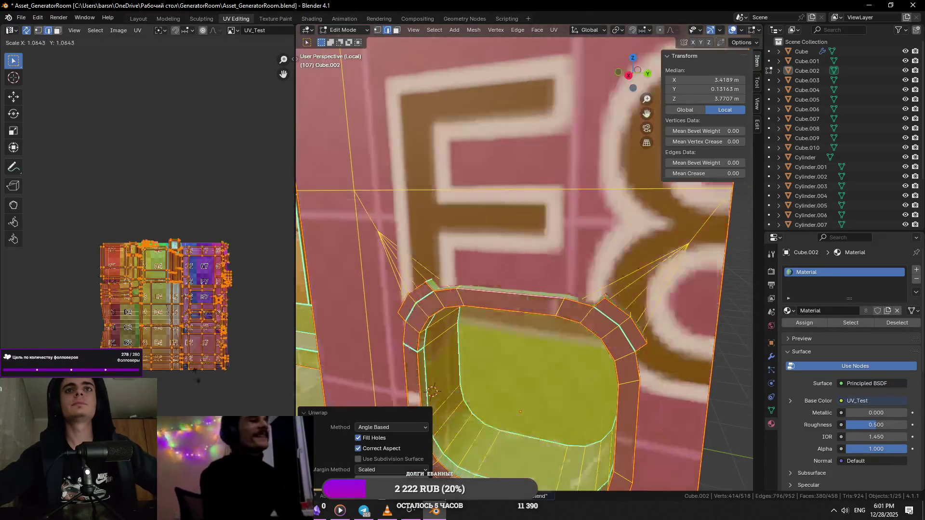
scroll(459, 375, down, 2)
scroll(459, 374, down, 1)
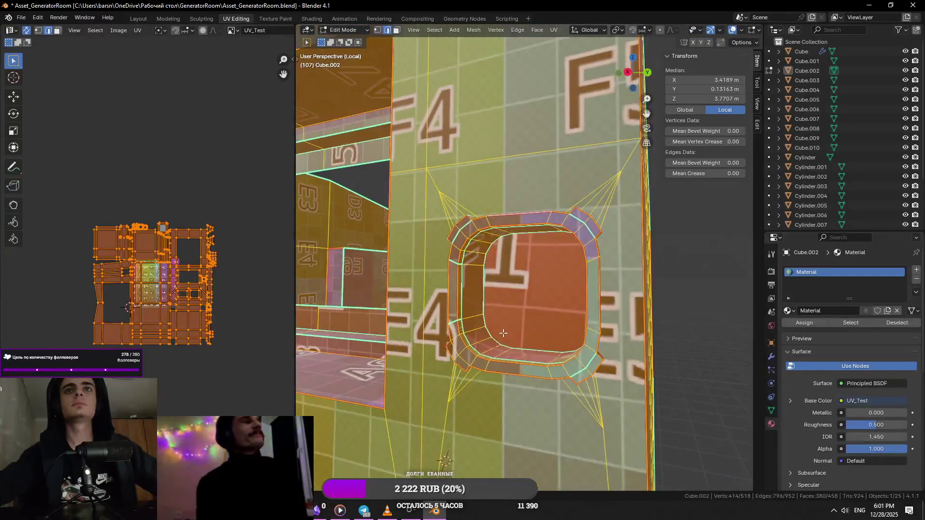
- Select the edge loops around the rounded hole's rim and mark them sharp
alt+click(539, 319)
key(ctrl+e)
click(476, 371)
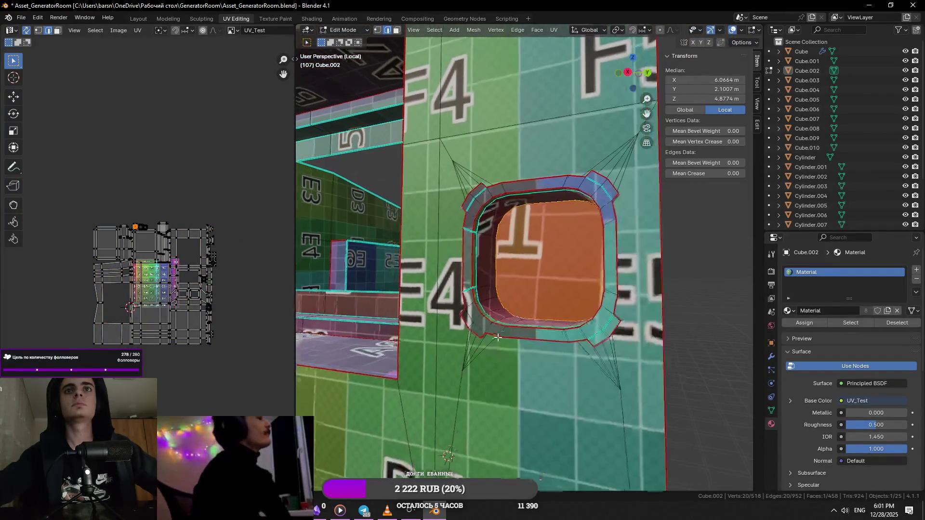
scroll(470, 362, up, 3)
click(463, 383)
key(ctrl+e)
click(446, 329)
alt+click(436, 215)
key(ctrl+e)
key(Escape)
alt+click(435, 243)
key(ctrl+e)
click(435, 248)
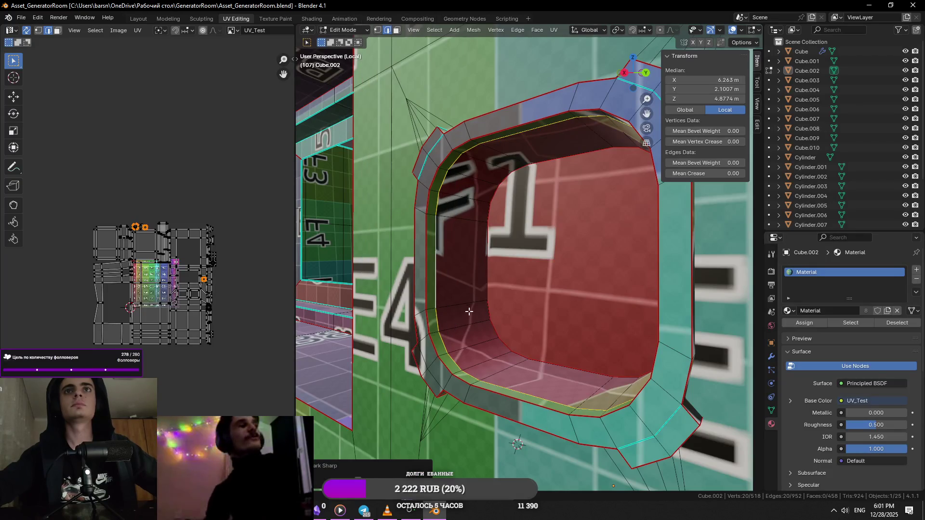
- Mark two frame edges of the hole as seams and re-unwrap the whole panel, starting a UV scale
click(469, 310)
mouse_move(469, 310)
middle_down()
mouse_move(501, 146)
mouse_move(495, 153)
middle_up()
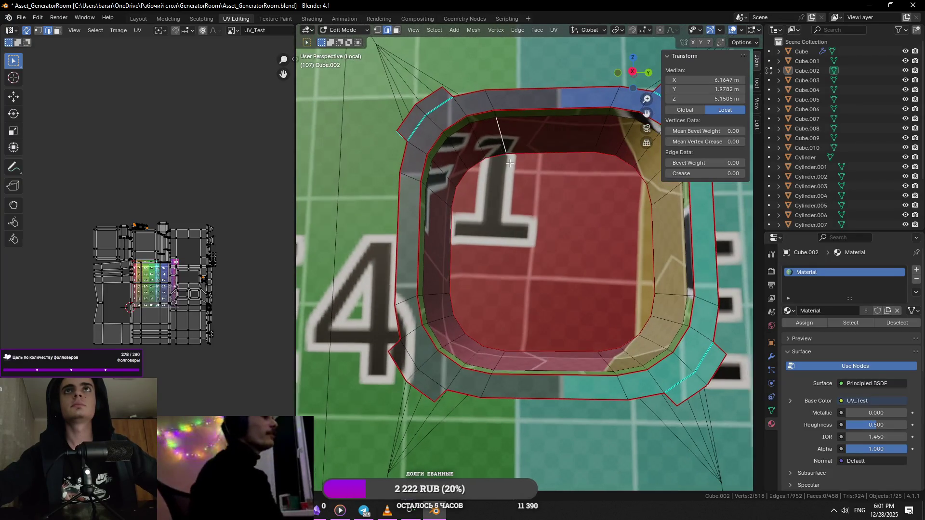
shift+click(496, 117)
middle_drag(502, 140, 535, 222)
right_click(536, 221)
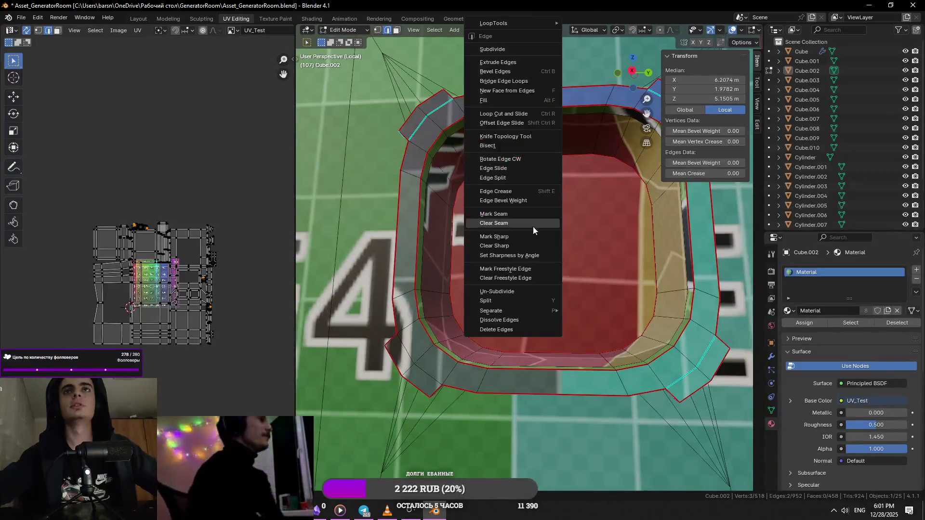
click(515, 213)
key(a)
key(u)
click(578, 55)
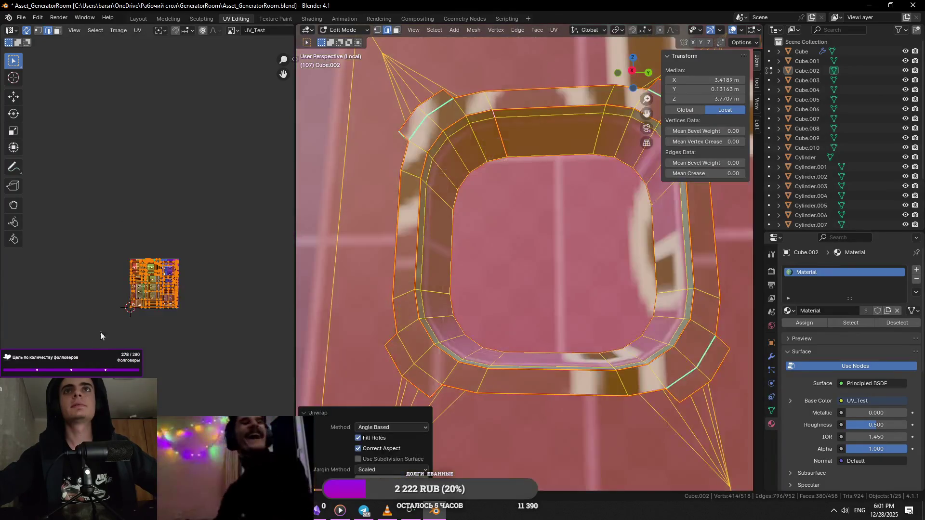
key(s)
scroll(528, 314, down, 3)
- Confirm the larger UV island scale and switch UV_Test to the lettered Color Grid (Alt+R)
click(529, 314)
scroll(528, 315, down, 3)
mouse_move(528, 314)
middle_down()
mouse_move(593, 336)
mouse_move(565, 315)
middle_up()
scroll(593, 338, up, 4)
scroll(565, 315, up, 5)
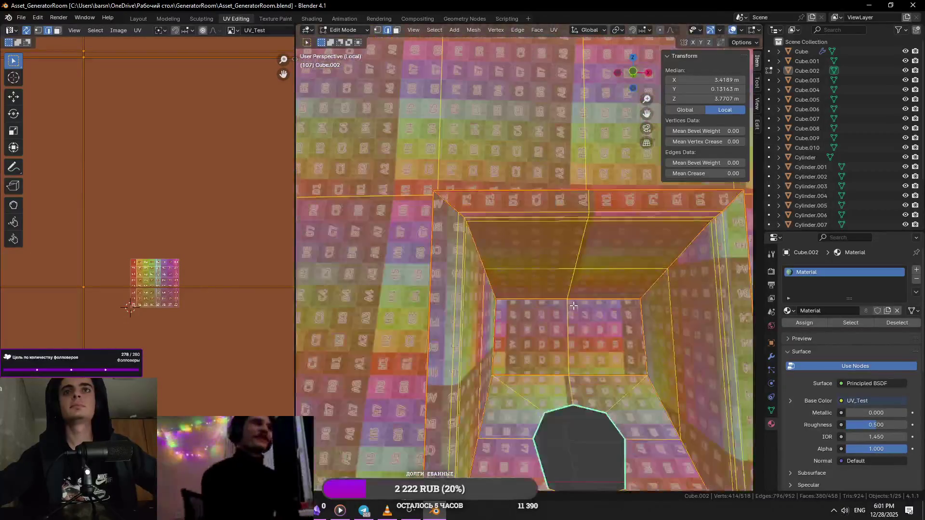
scroll(565, 316, down, 5)
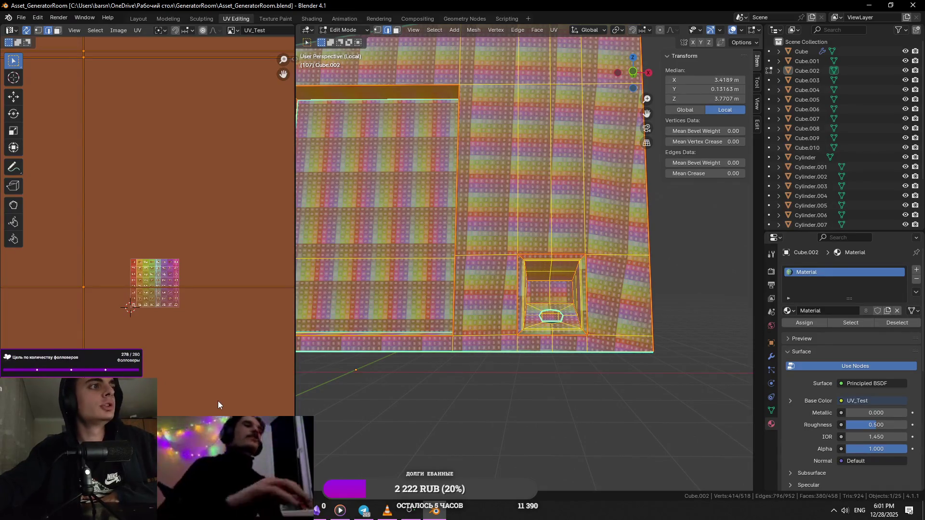
key(alt+r)
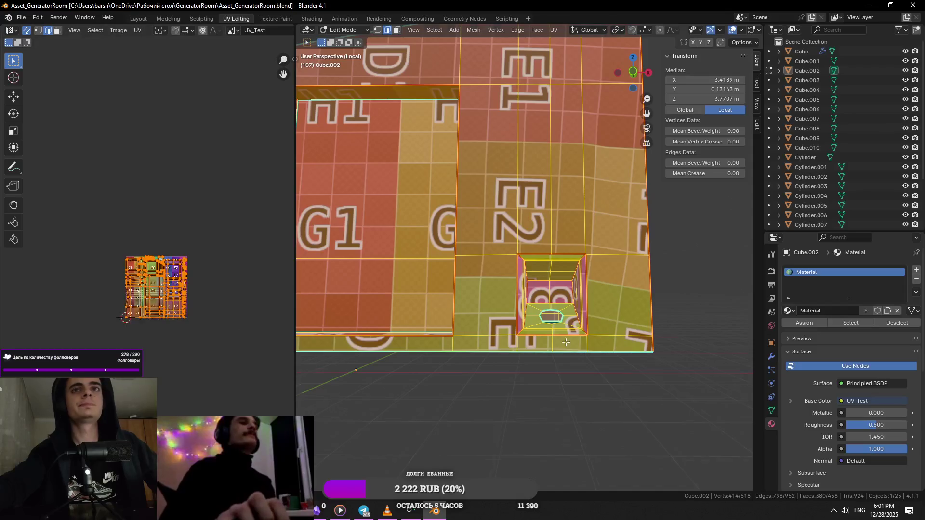
scroll(434, 289, up, 3)
scroll(215, 368, up, 5)
scroll(424, 332, up, 2)
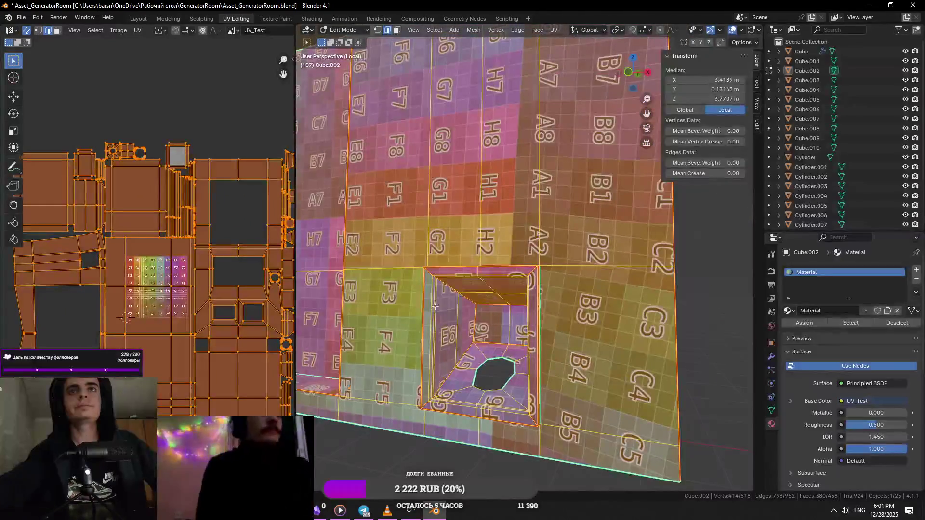
- Select edges at the wall corner and nudge the opening's top edge into place with G
click(461, 298)
middle_drag(492, 279, 451, 306)
click(451, 306)
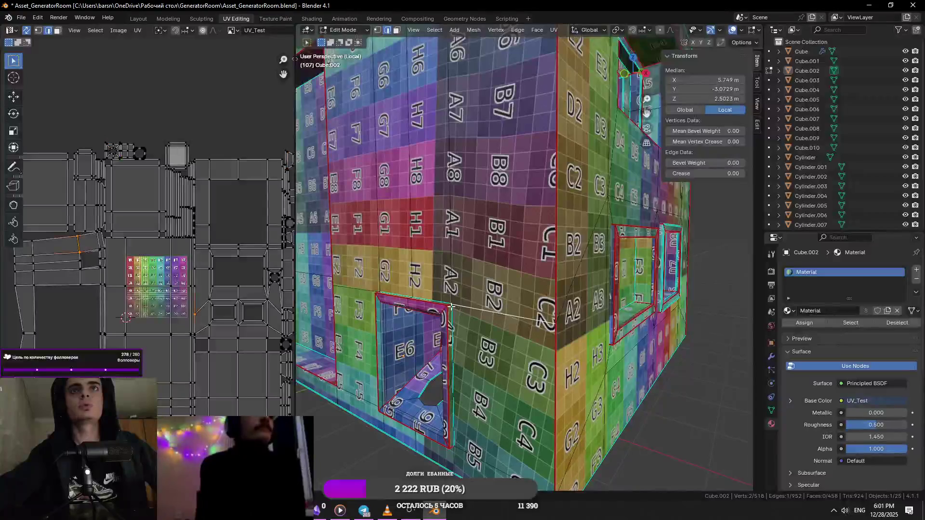
scroll(452, 298, up, 2)
mouse_move(453, 299)
middle_down()
mouse_move(607, 316)
mouse_move(526, 346)
middle_up()
scroll(607, 316, down, 3)
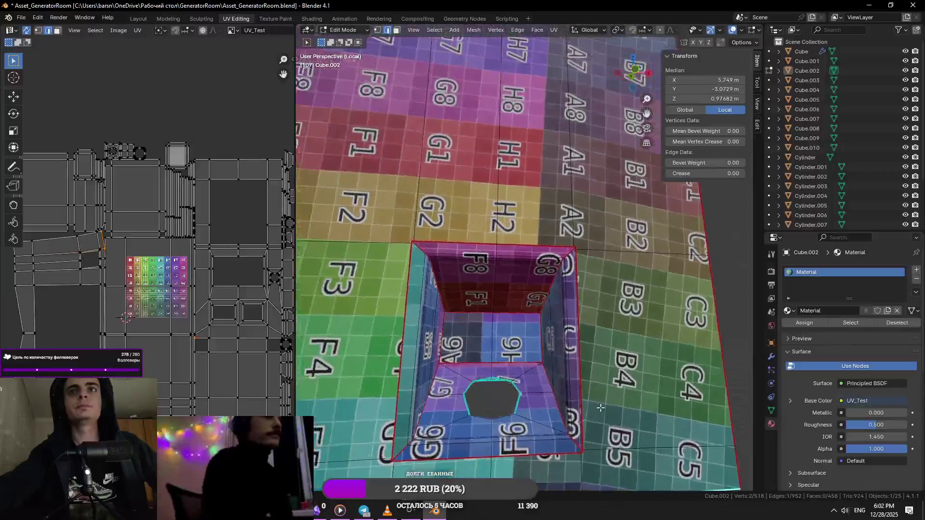
mouse_move(456, 356)
middle_down()
mouse_move(563, 361)
mouse_move(527, 348)
middle_up()
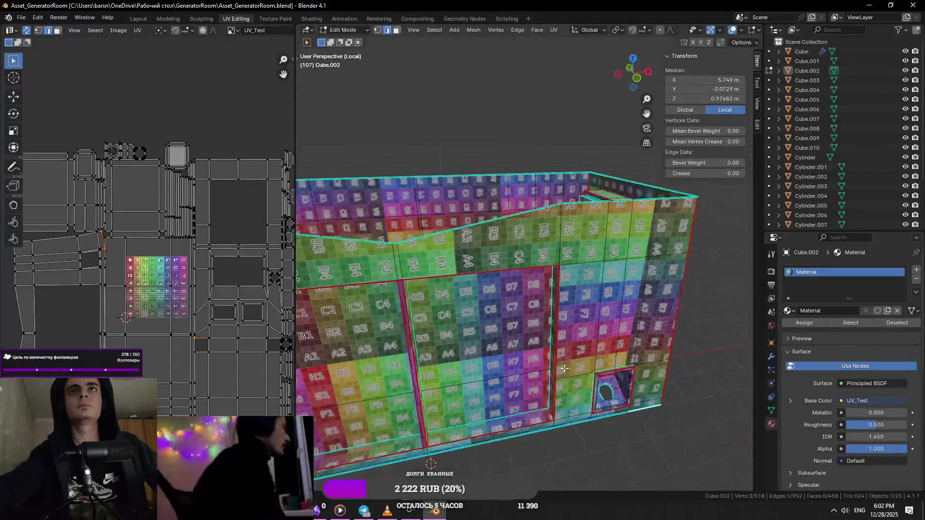
mouse_move(454, 365)
middle_down()
mouse_move(754, 460)
mouse_move(460, 349)
middle_up()
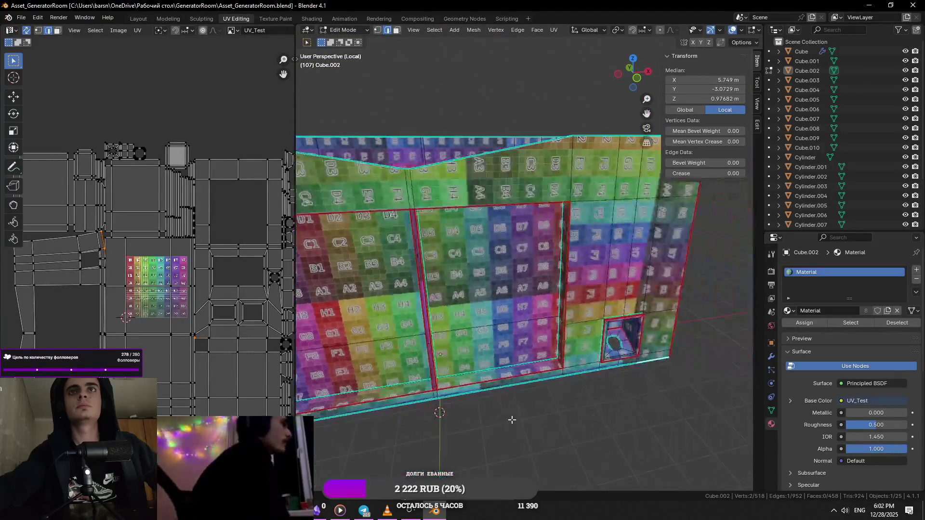
scroll(528, 306, up, 5)
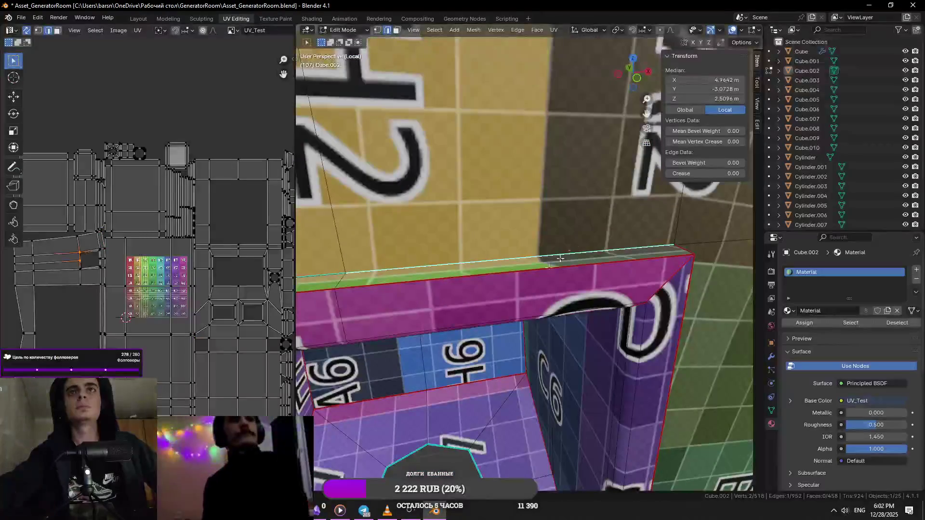
middle_drag(529, 306, 497, 277)
key(g)
click(497, 277)
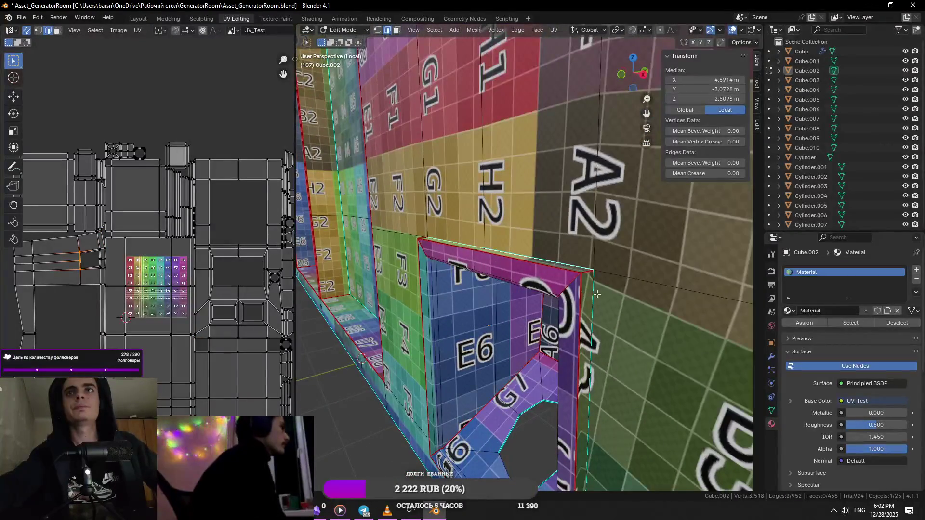
- Add the opening's edges as seams, unwrap the whole panel again and start scaling the islands
middle_drag(597, 294, 456, 327)
shift+click(456, 328)
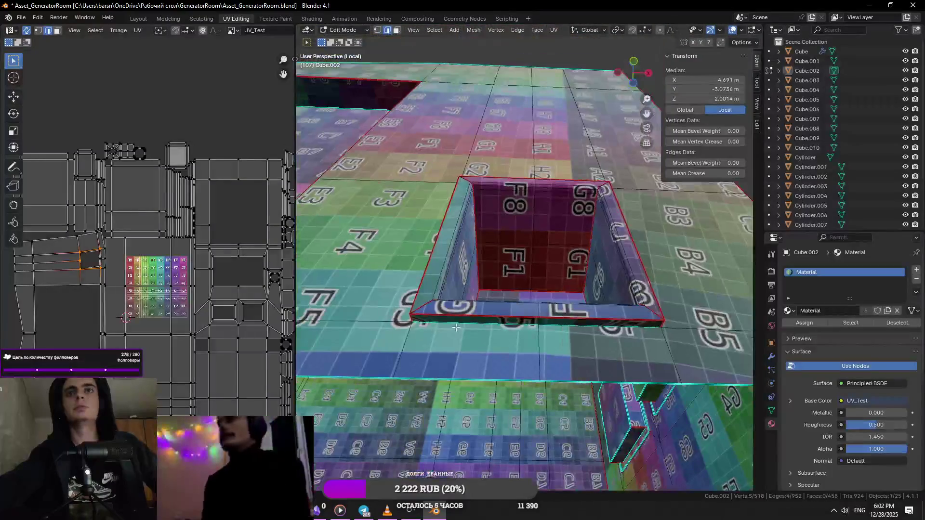
key(ctrl+e)
click(422, 373)
middle_drag(421, 374, 576, 93)
key(a)
key(u)
click(575, 38)
key(s)
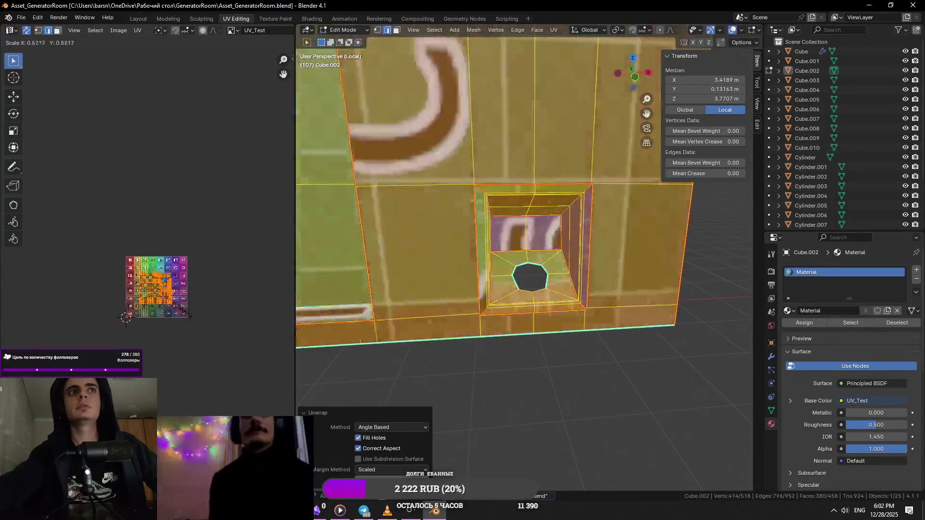
- Confirm the enlarged islands, then scale the floor UVs twice to densify its checker tiles
click(476, 301)
scroll(475, 301, up, 2)
scroll(475, 300, up, 2)
scroll(476, 301, up, 1)
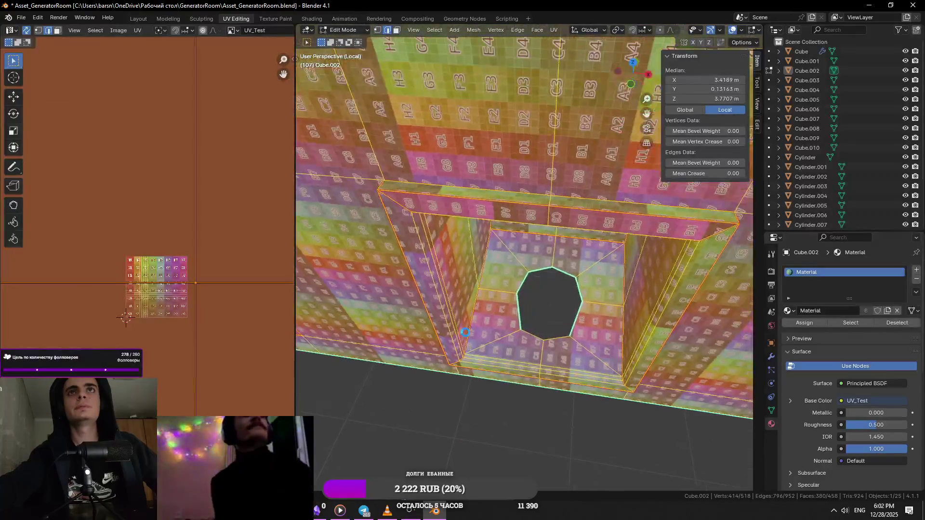
scroll(474, 293, up, 2)
scroll(474, 285, up, 1)
mouse_move(473, 283)
middle_down()
mouse_move(532, 291)
mouse_move(504, 358)
mouse_move(541, 348)
middle_up()
scroll(512, 341, up, 2)
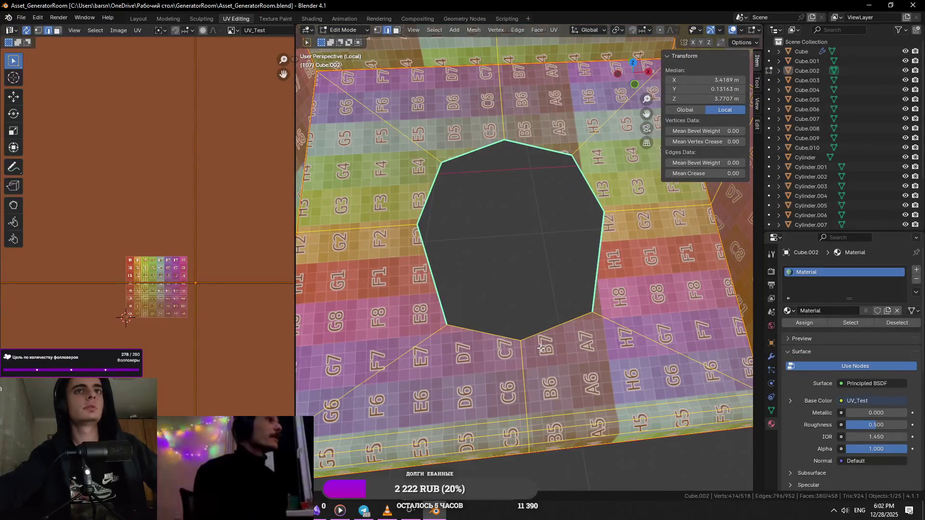
key(s)
click(149, 373)
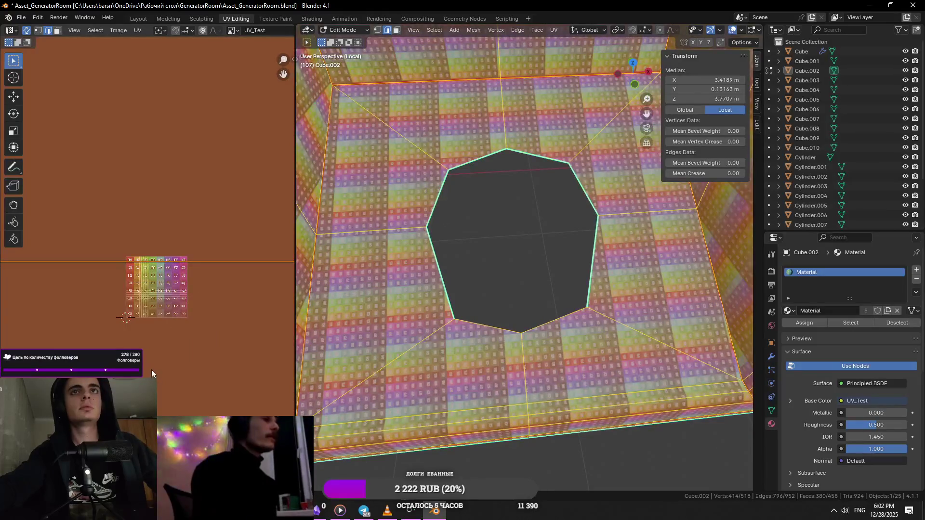
key(s)
click(214, 379)
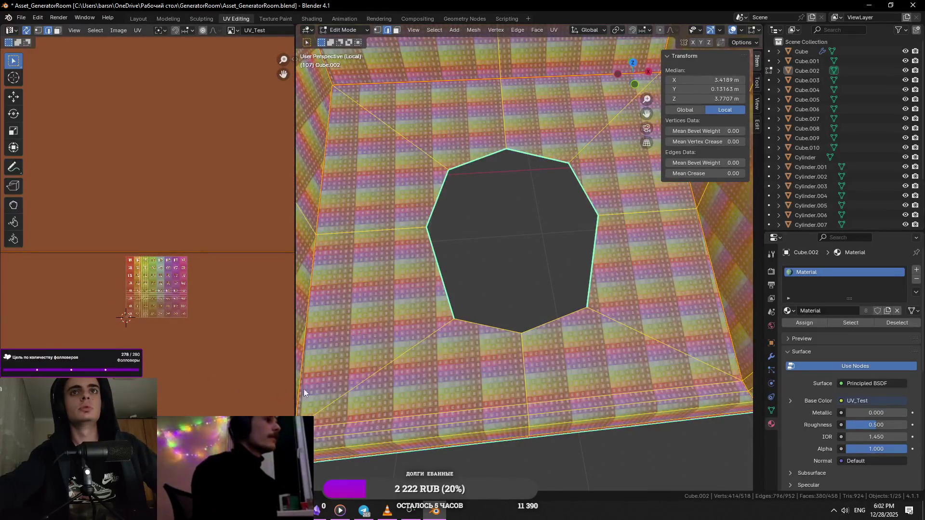
scroll(451, 366, up, 1)
scroll(451, 367, up, 1)
scroll(451, 367, up, 1)
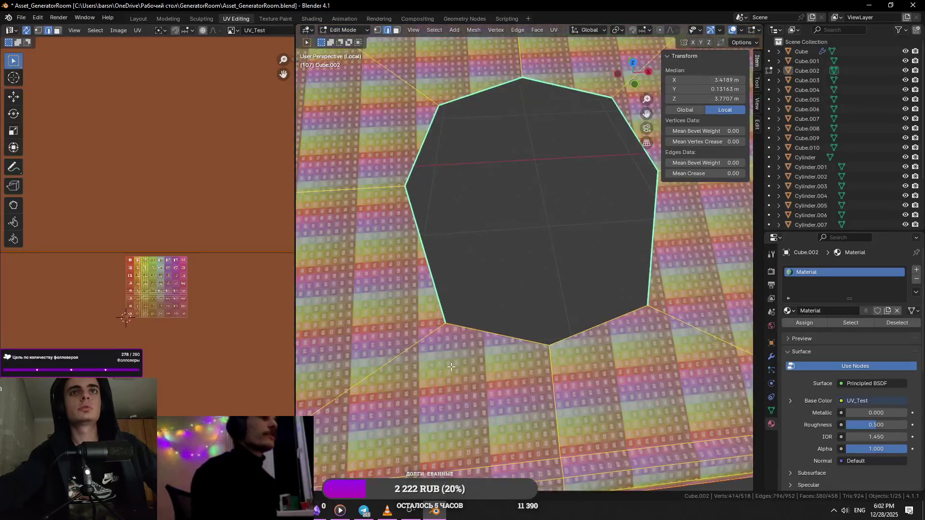
- Shrink the UV islands toward the 2D cursor and open the incoming chat notification
middle_drag(451, 366, 434, 372)
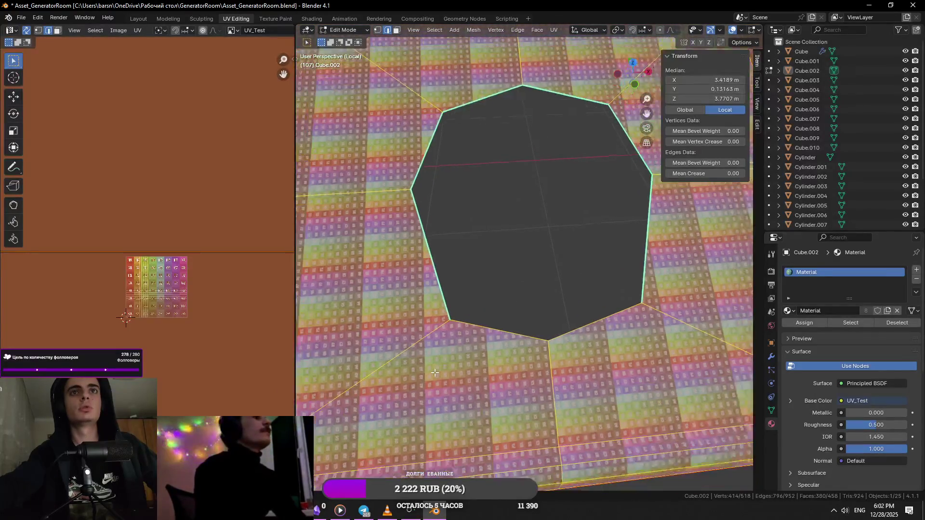
scroll(434, 372, up, 1)
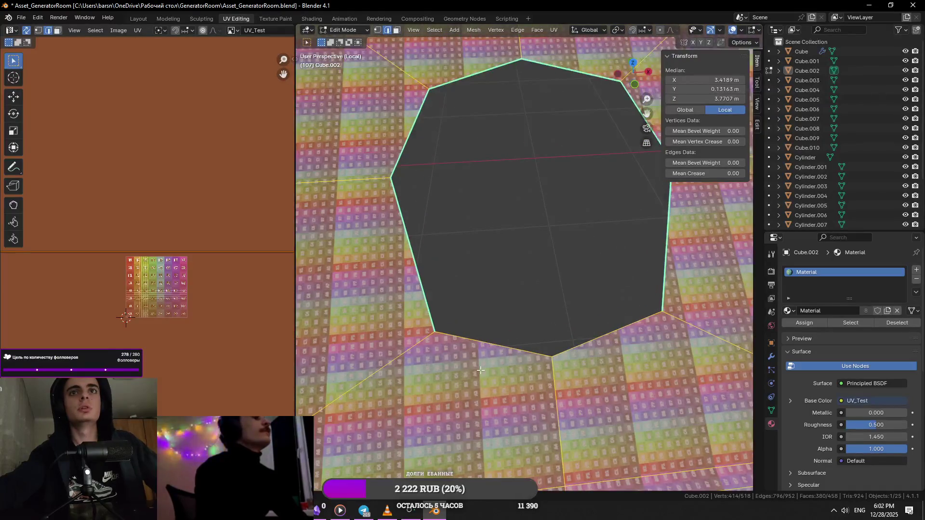
scroll(124, 312, up, 10)
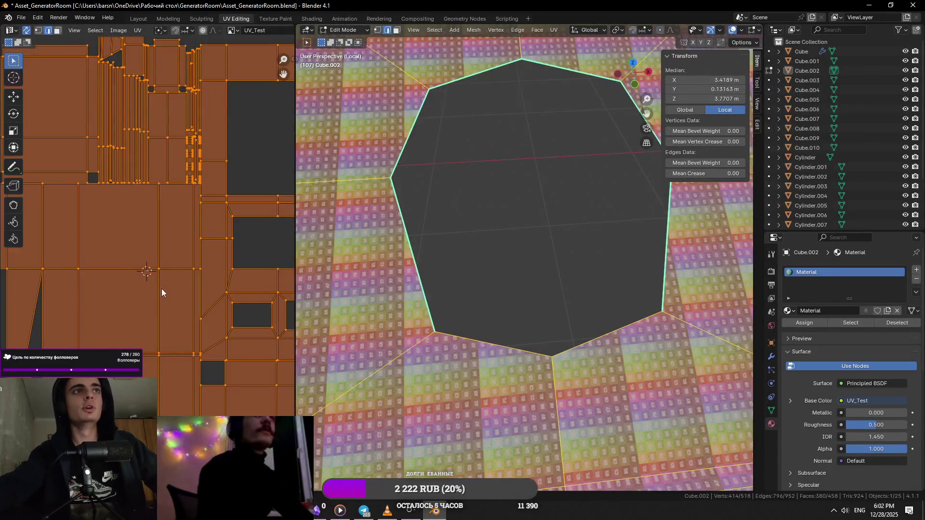
key(s)
click(189, 310)
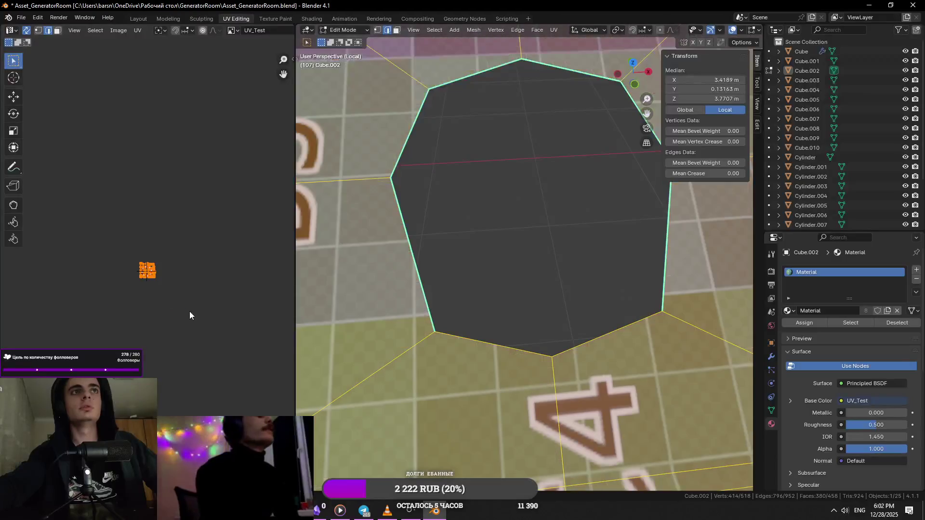
scroll(462, 334, down, 3)
scroll(506, 347, down, 2)
scroll(562, 371, down, 2)
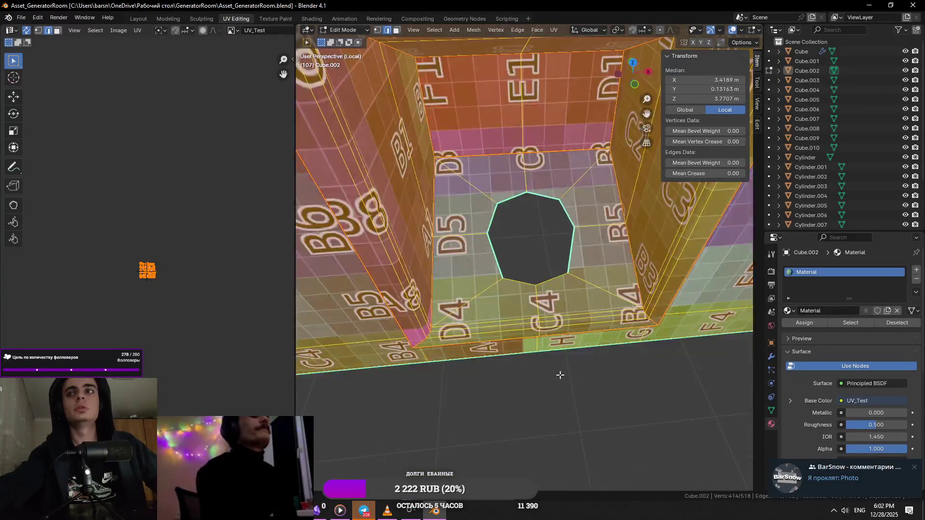
click(782, 469)
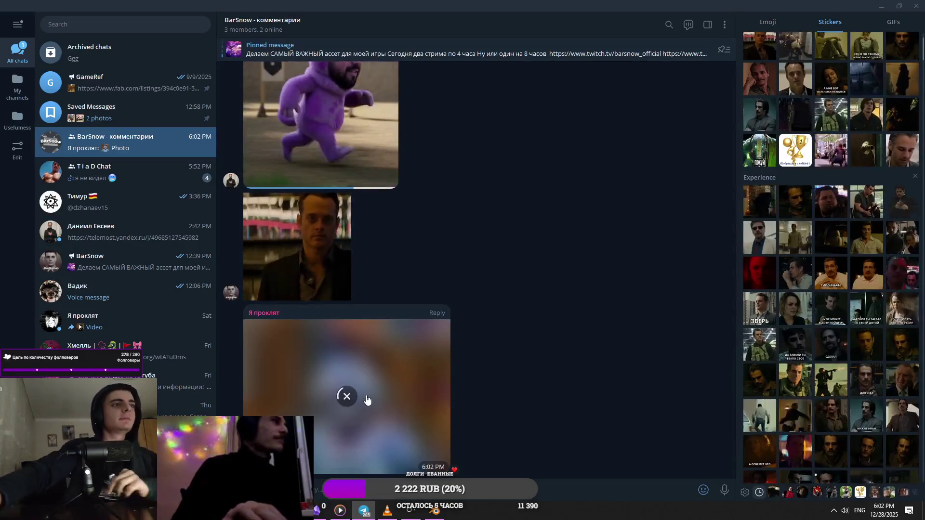
- View the posted cartoon photo full-size, close it and return to Blender
click(368, 399)
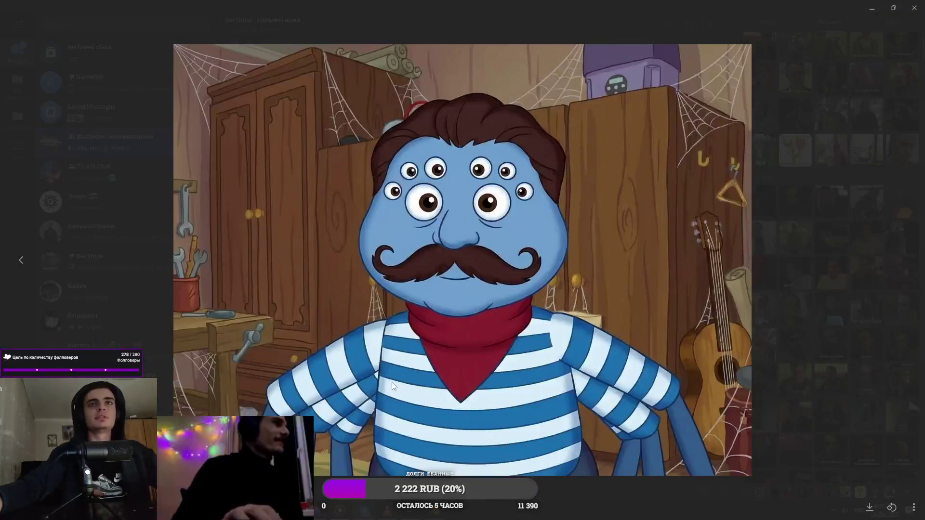
key(Escape)
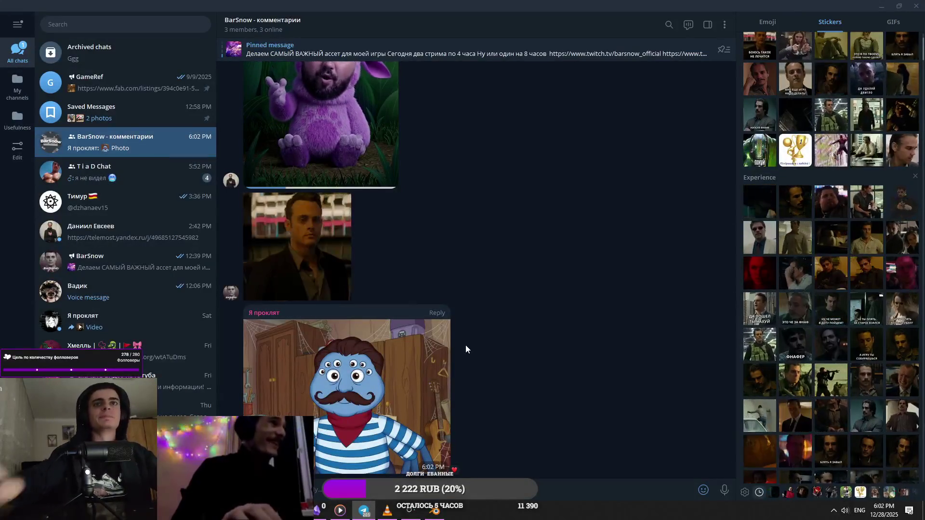
key(alt+Tab)
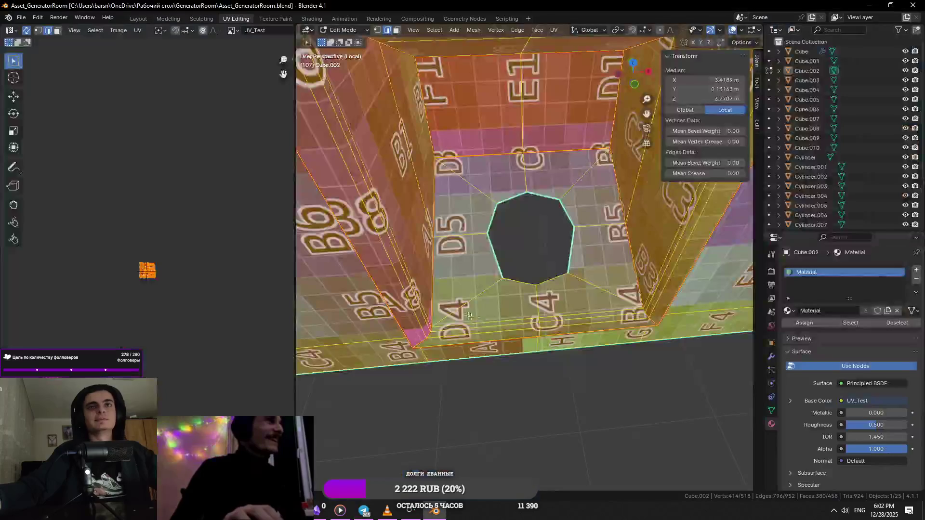
scroll(463, 217, down, 4)
scroll(114, 283, up, 3)
scroll(115, 283, up, 2)
- Rescale the box's UV islands onto the texture and confirm
key(s)
scroll(566, 340, up, 3)
scroll(566, 340, down, 4)
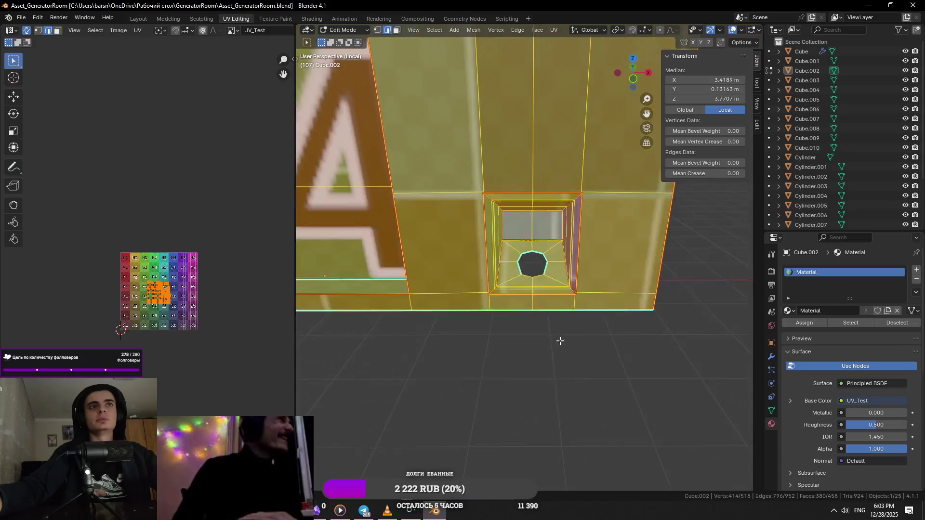
key(u)
key(Return)
mouse_move(528, 310)
middle_down()
mouse_move(598, 325)
mouse_move(517, 305)
mouse_move(623, 347)
mouse_move(577, 317)
middle_up()
scroll(597, 325, down, 5)
scroll(517, 306, up, 4)
scroll(506, 325, down, 4)
scroll(577, 317, up, 4)
- Unhide the hole geometry, select the entire mesh and unwrap the whole box
click(577, 317)
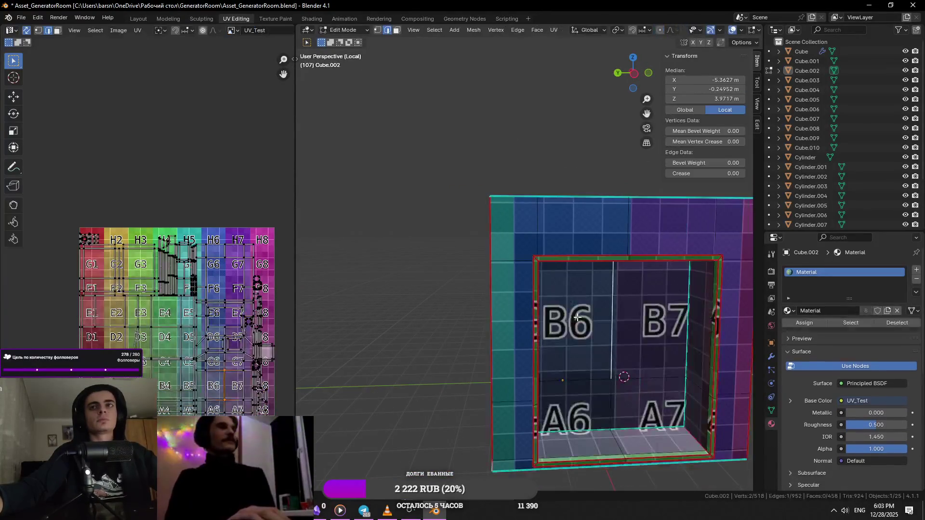
key(alt+h)
key(a)
scroll(551, 278, down, 3)
click(552, 278)
middle_drag(552, 277, 540, 296)
key(a)
key(u)
click(563, 39)
middle_drag(476, 266, 448, 272)
- Check the louvered panel's UVs over cell E6, deselect all and return the box to Object Mode
click(212, 331)
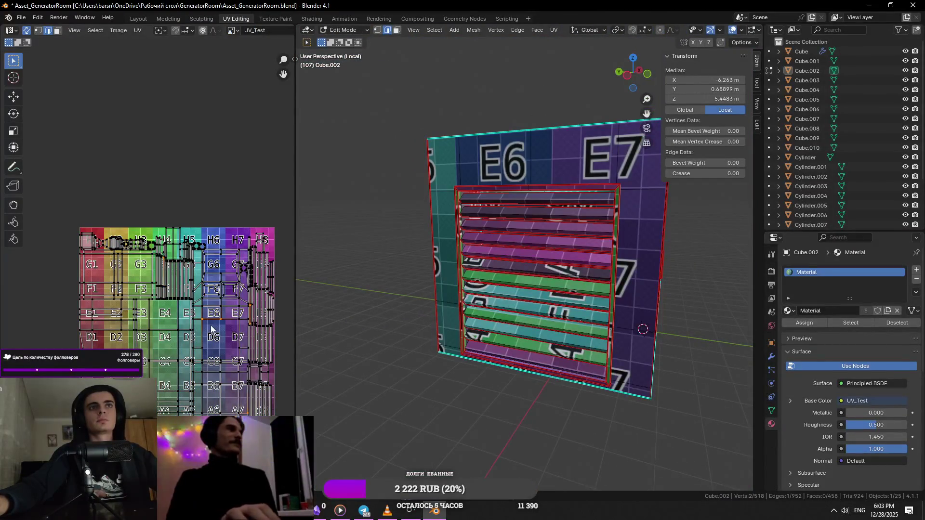
click(214, 329)
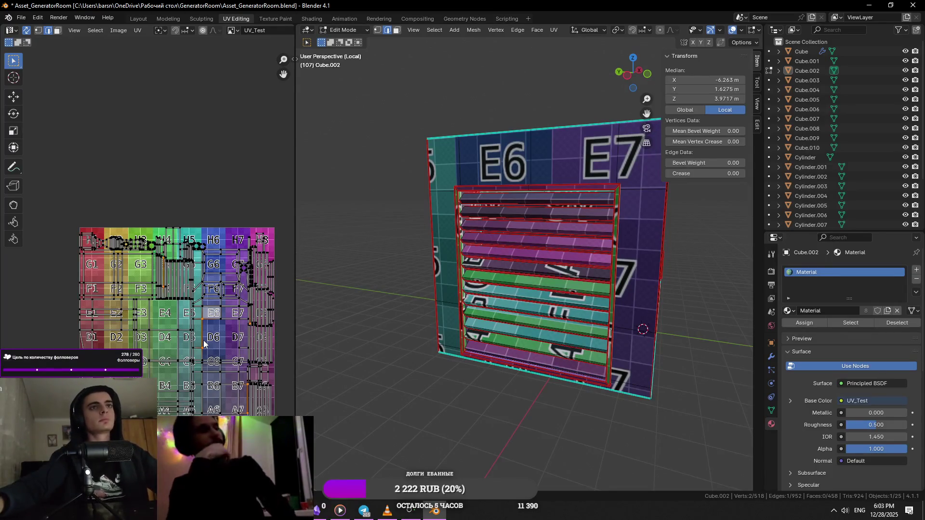
scroll(515, 341, up, 4)
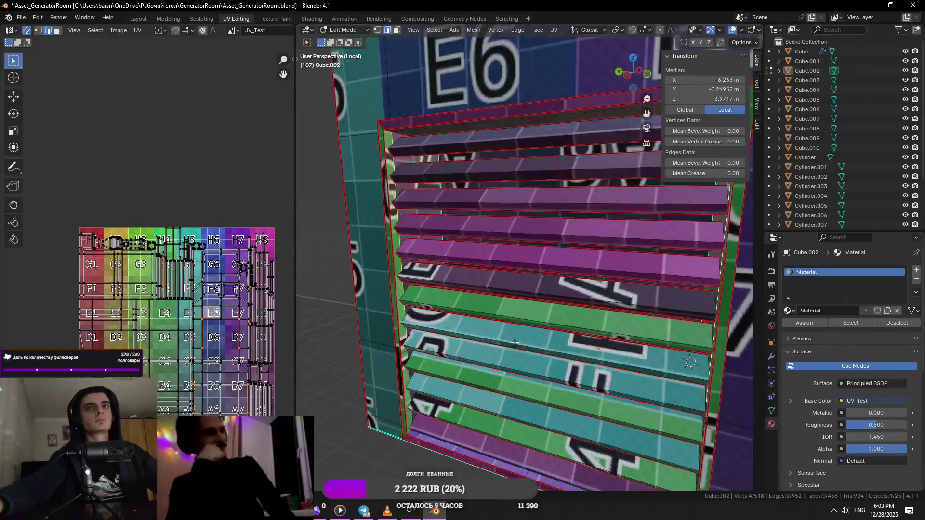
mouse_move(514, 342)
middle_down()
mouse_move(546, 334)
mouse_move(530, 285)
middle_up()
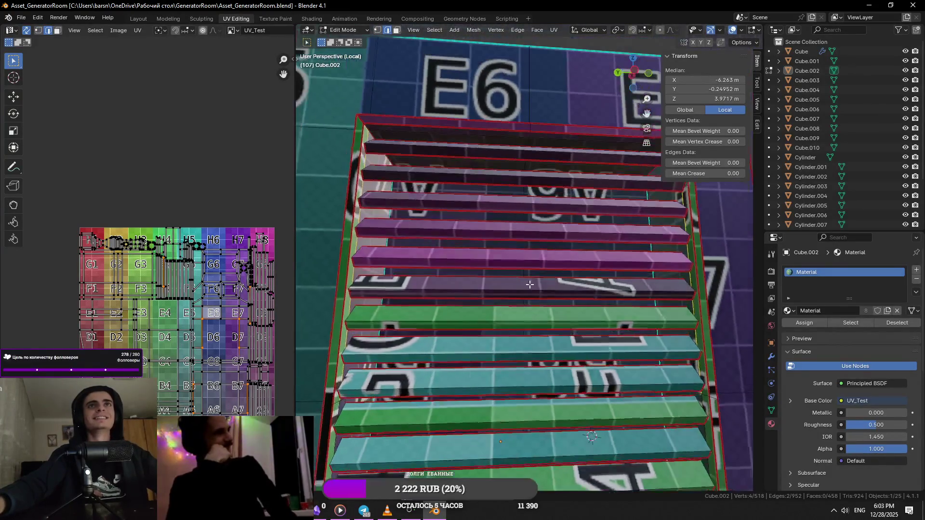
key(alt+a)
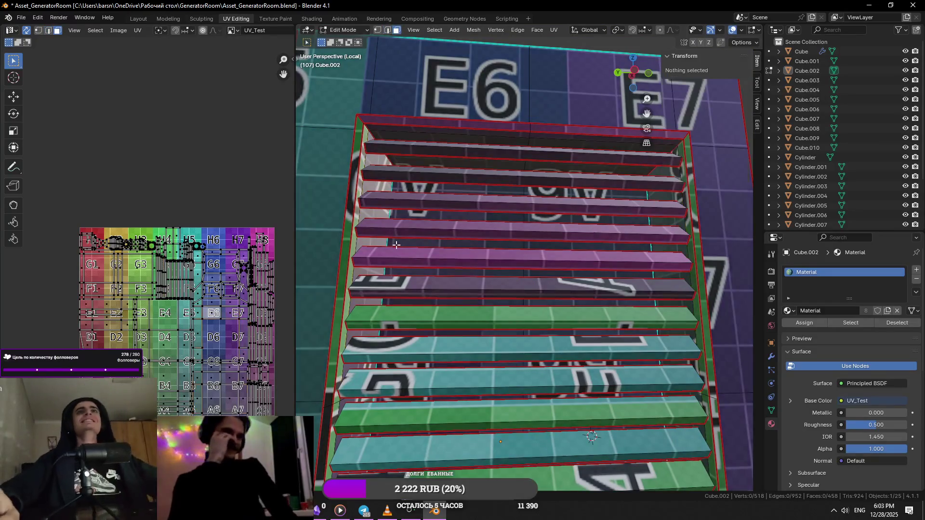
scroll(396, 245, down, 5)
middle_drag(396, 245, 434, 253)
scroll(433, 253, down, 4)
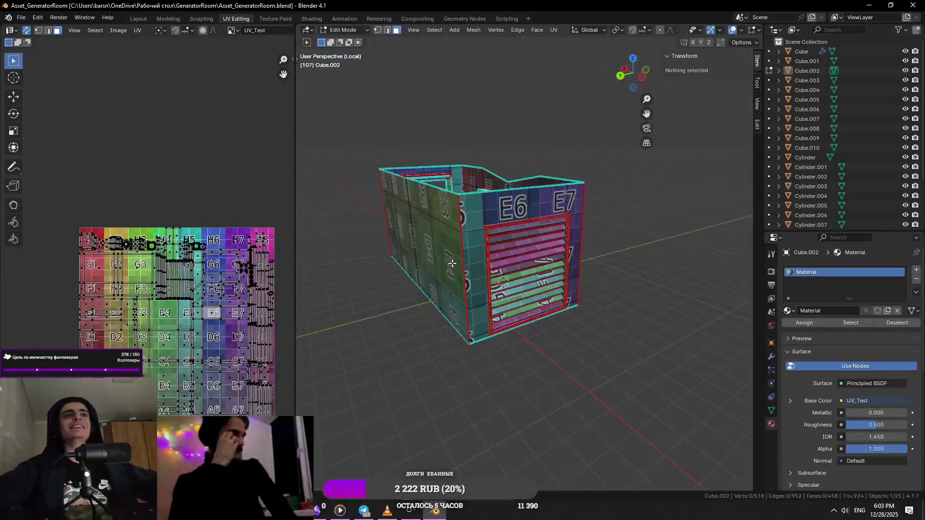
scroll(186, 335, up, 3)
scroll(187, 336, down, 1)
scroll(125, 342, down, 3)
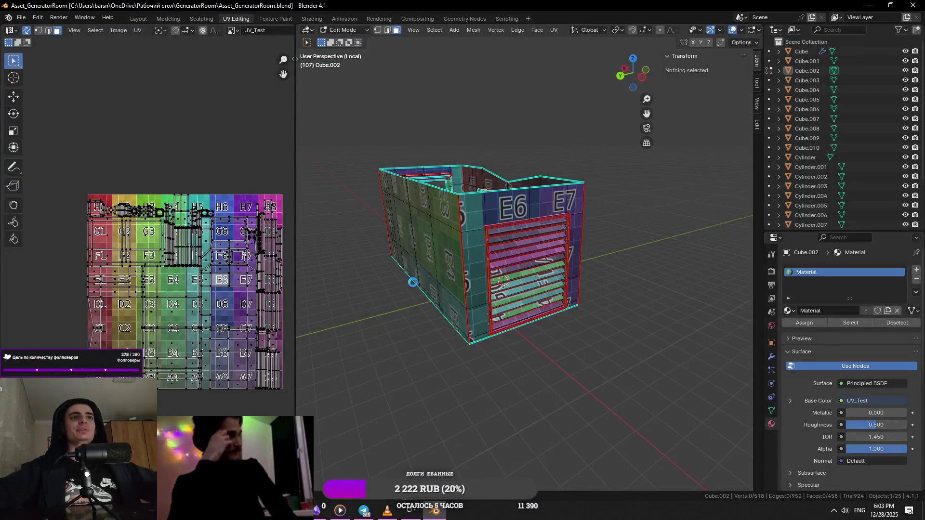
key(Tab)
mouse_move(435, 281)
middle_down()
mouse_move(576, 287)
mouse_move(514, 284)
middle_up()
key(Tab)
key(Tab)
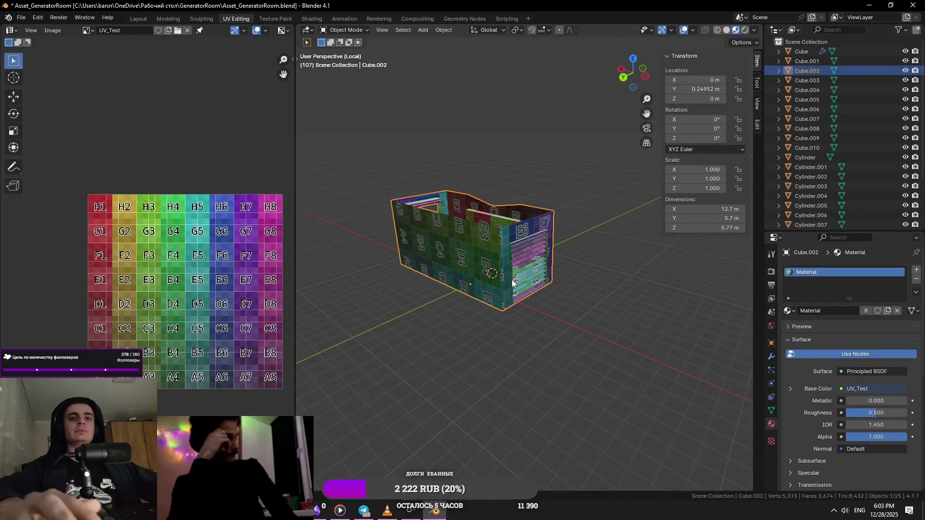
- Select the white Cube.005 panel, isolate it in Local View and enter Edit Mode
key(KP_Divide)
click(512, 280)
mouse_move(565, 274)
middle_down()
mouse_move(554, 267)
mouse_move(501, 315)
middle_up()
click(564, 293)
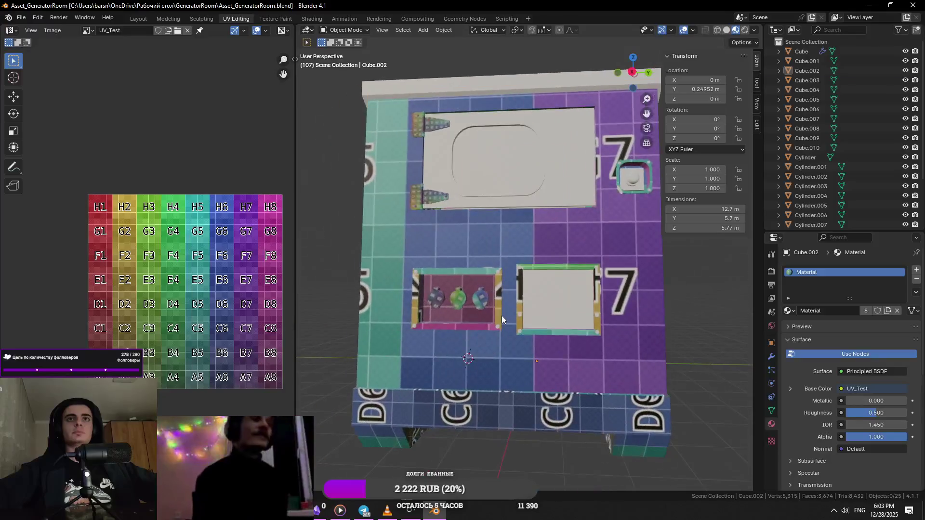
click(467, 299)
click(545, 290)
key(KP_Divide)
key(Tab)
- Do a first unwrap of the panel and probe its vertices, edges and faces without deleting anything
middle_drag(546, 298, 557, 33)
key(u)
click(560, 36)
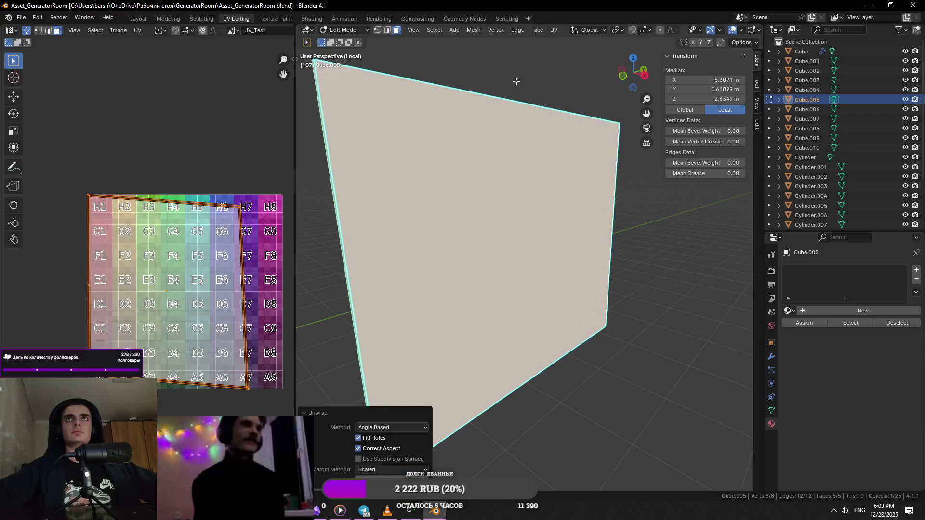
mouse_move(522, 80)
middle_down()
mouse_move(434, 145)
mouse_move(451, 120)
middle_up()
key(1)
click(409, 158)
key(2)
click(556, 265)
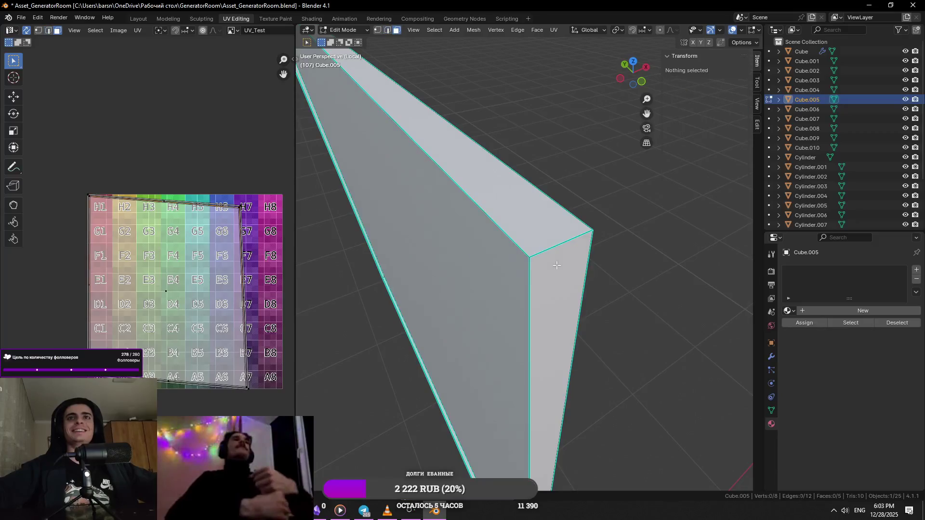
key(3)
click(514, 258)
middle_drag(514, 258, 695, 221)
key(x)
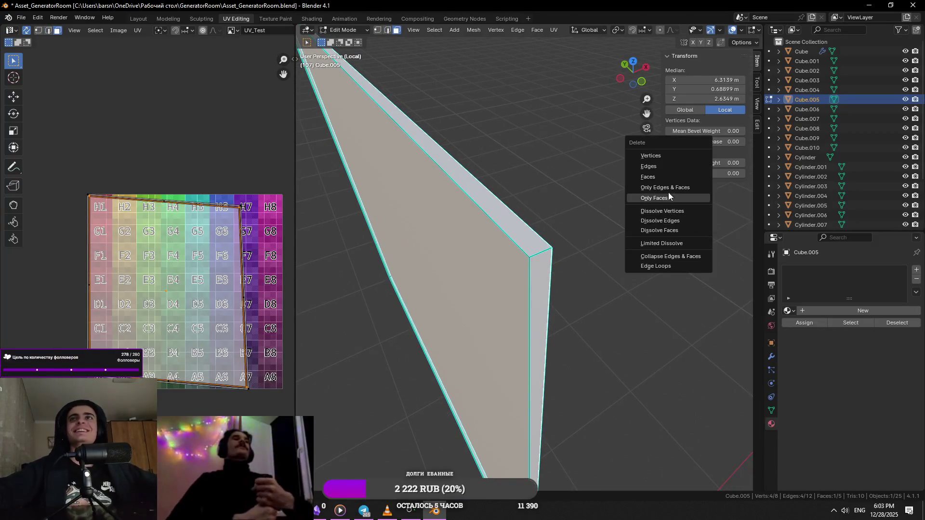
click(669, 177)
mouse_move(668, 177)
middle_down()
mouse_move(501, 206)
mouse_move(450, 185)
mouse_move(506, 217)
middle_up()
- Mark seams on two of the panel's side edges
key(2)
click(580, 202)
right_click(522, 289)
click(510, 374)
mouse_move(510, 374)
middle_down()
mouse_move(617, 148)
mouse_move(502, 267)
mouse_move(526, 326)
middle_up()
key(1)
click(617, 148)
key(2)
click(501, 267)
right_click(501, 267)
right_click(469, 259)
click(469, 259)
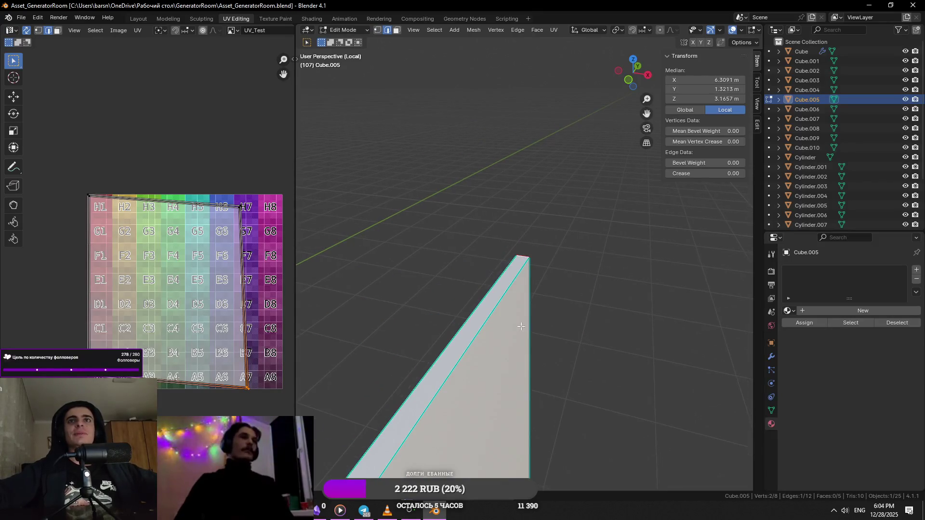
- Mark the remaining panel border edges as seams and sharp edges
key(1)
click(536, 285)
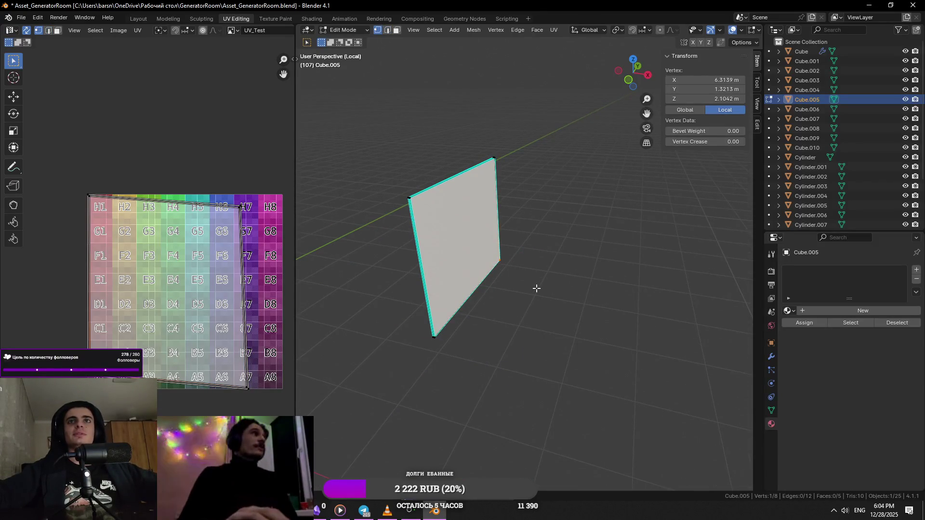
scroll(537, 288, up, 5)
key(2)
click(535, 246)
mouse_move(527, 247)
middle_down()
mouse_move(554, 258)
mouse_move(324, 292)
middle_up()
right_click(548, 262)
click(545, 282)
right_click(528, 263)
key(1)
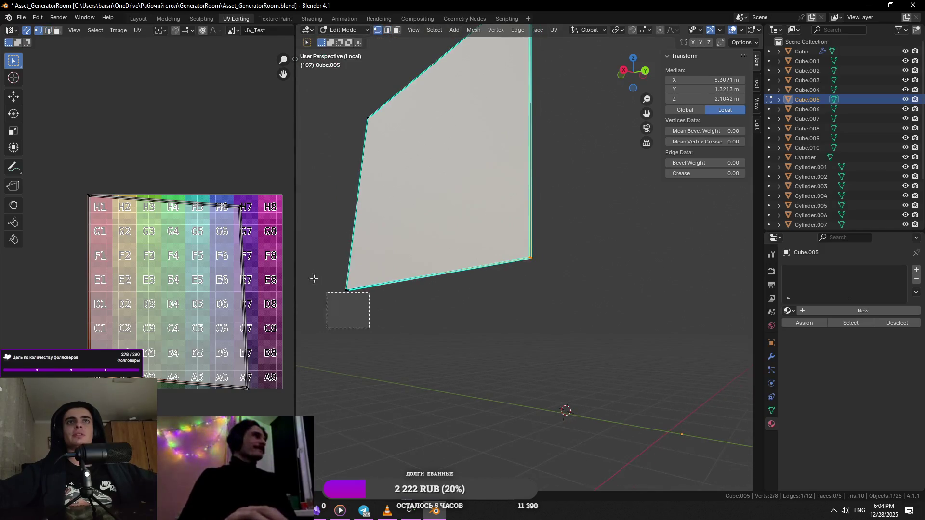
middle_drag(381, 331, 367, 288)
key(2)
right_click(528, 258)
click(521, 262)
right_click(516, 262)
click(519, 264)
right_click(522, 268)
click(507, 294)
middle_drag(507, 294, 590, 367)
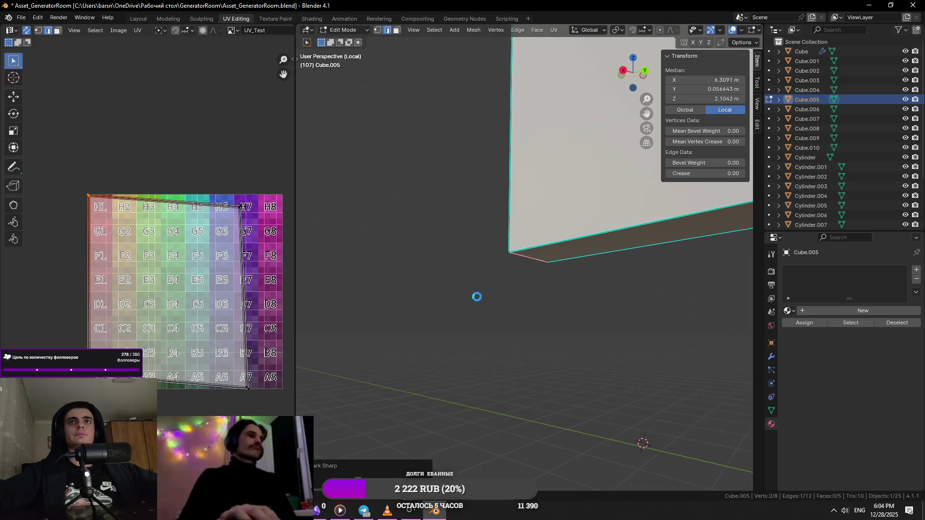
- Select the whole panel, unwrap it into a clean rectangle and return to Object Mode
key(l)
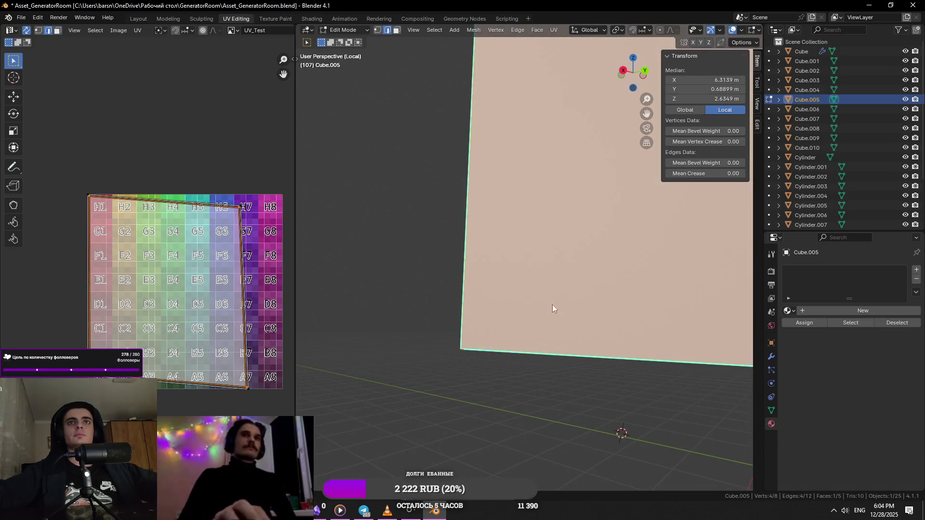
right_click(551, 307)
click(545, 289)
key(a)
scroll(526, 226, down, 3)
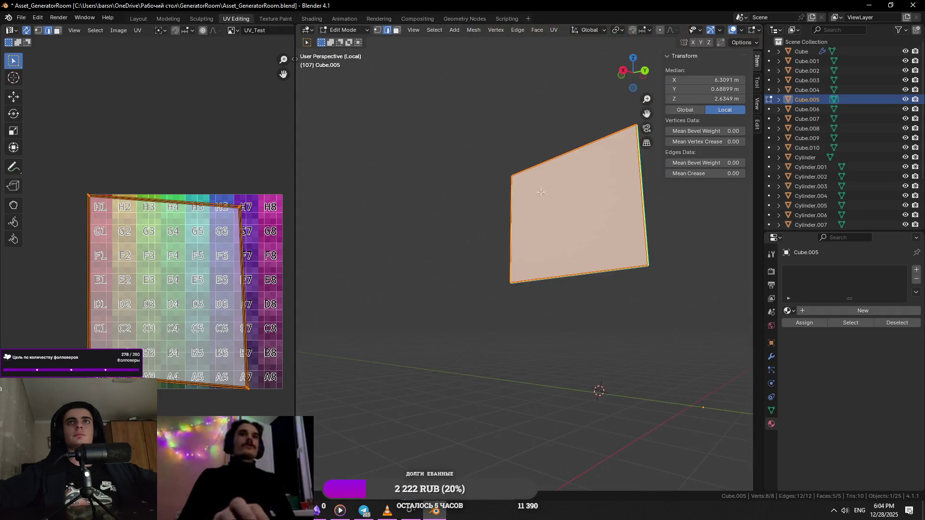
key(u)
click(562, 42)
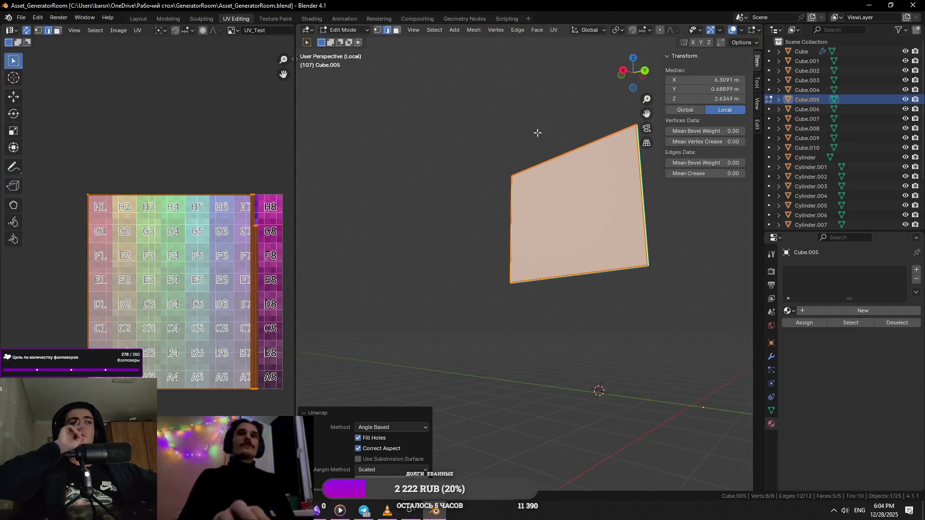
key(Tab)
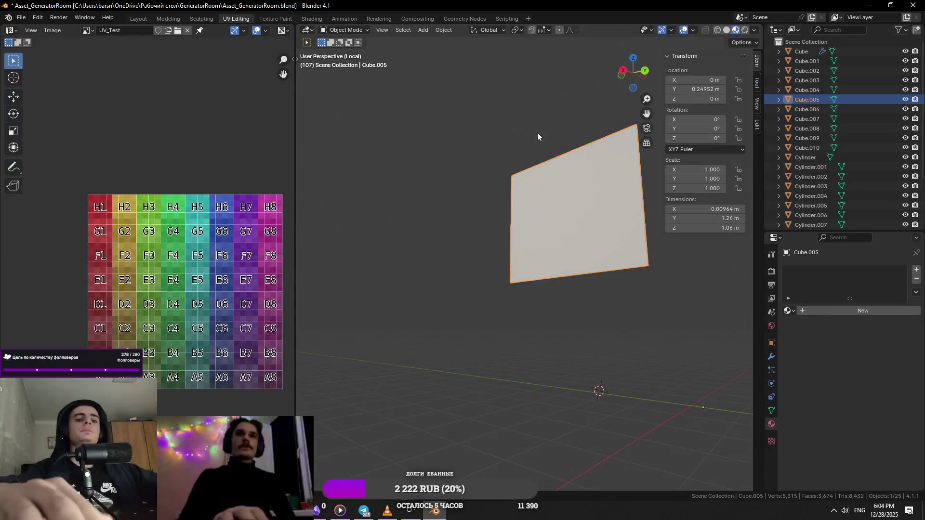
- Leave Local View, zoom onto the Cylinder.008 knob and select the Cylinder.010 ring behind it
key(KP_Divide)
middle_drag(537, 132, 479, 327)
click(479, 328)
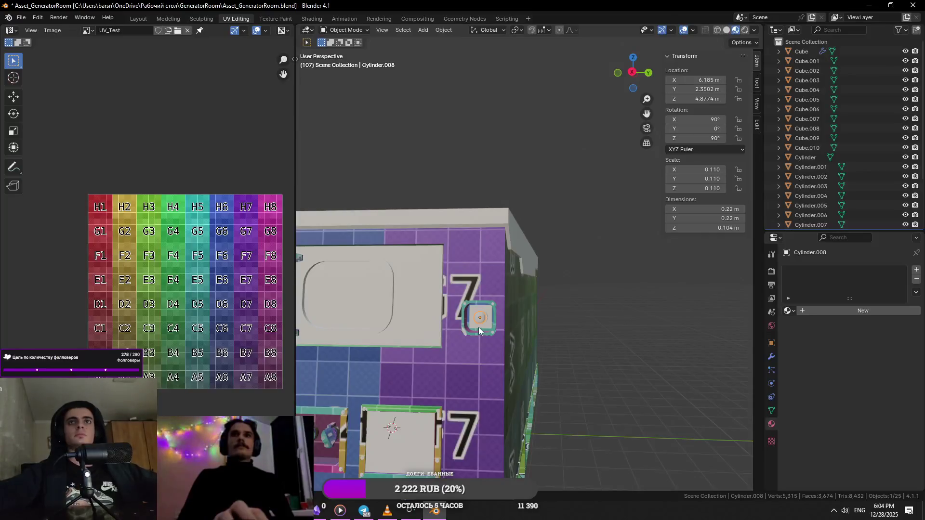
click(480, 316)
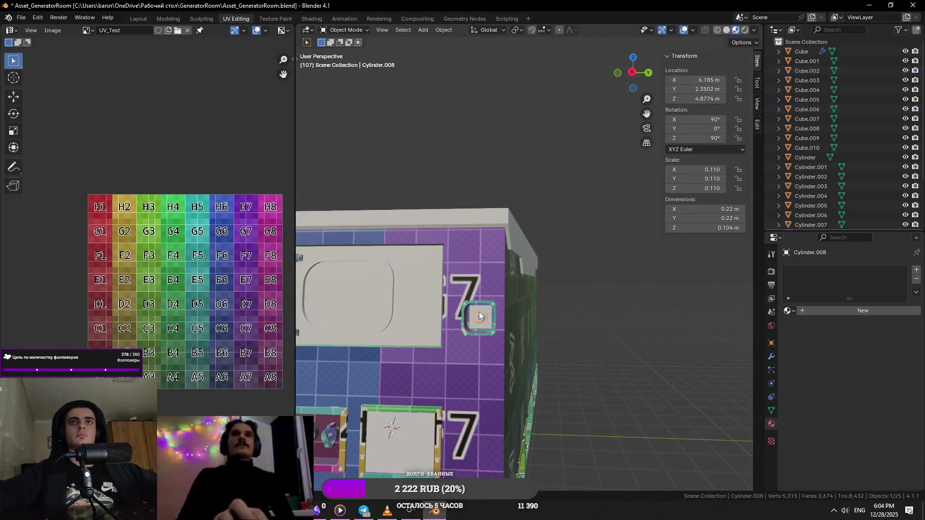
key(KP_Decimal)
middle_drag(483, 323, 597, 335)
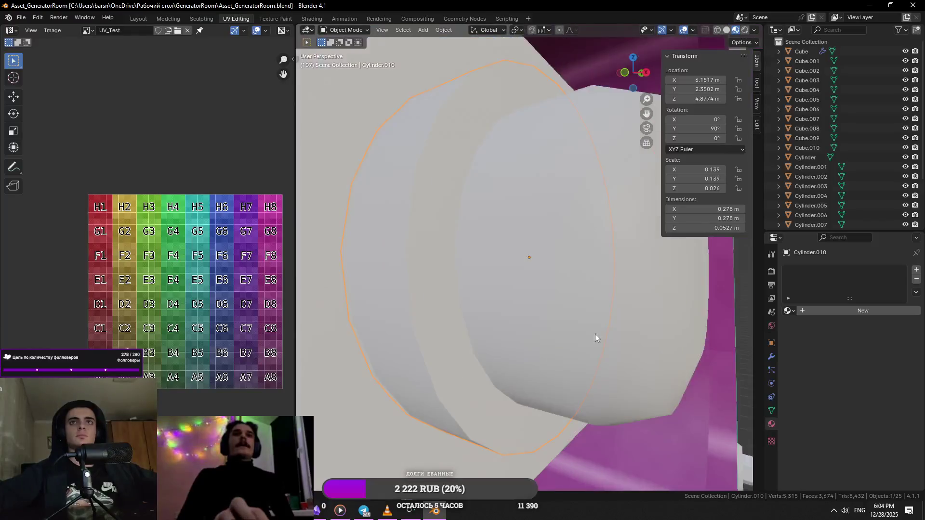
scroll(536, 303, down, 3)
click(566, 274)
middle_drag(565, 275, 504, 295)
scroll(504, 295, up, 3)
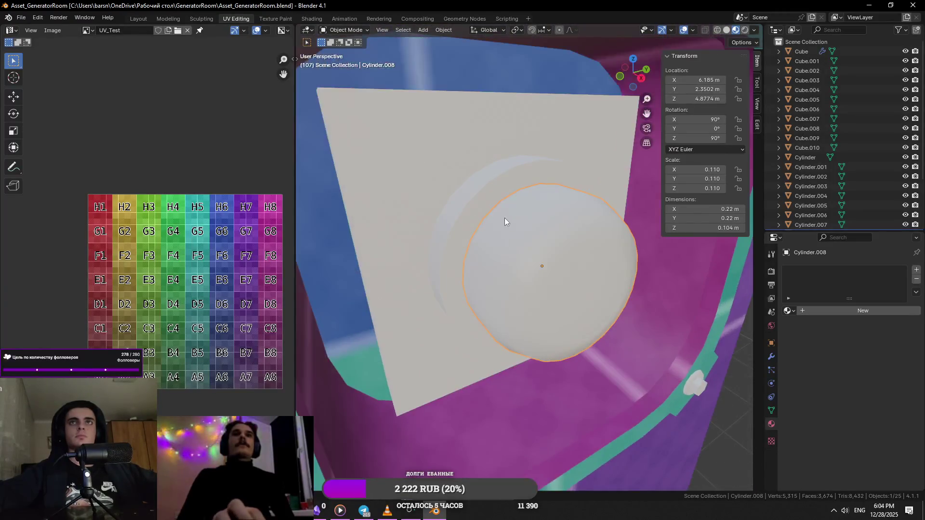
- Isolate the Cylinder.010 ring, enter Edit Mode and select its cap face
key(KP_Divide)
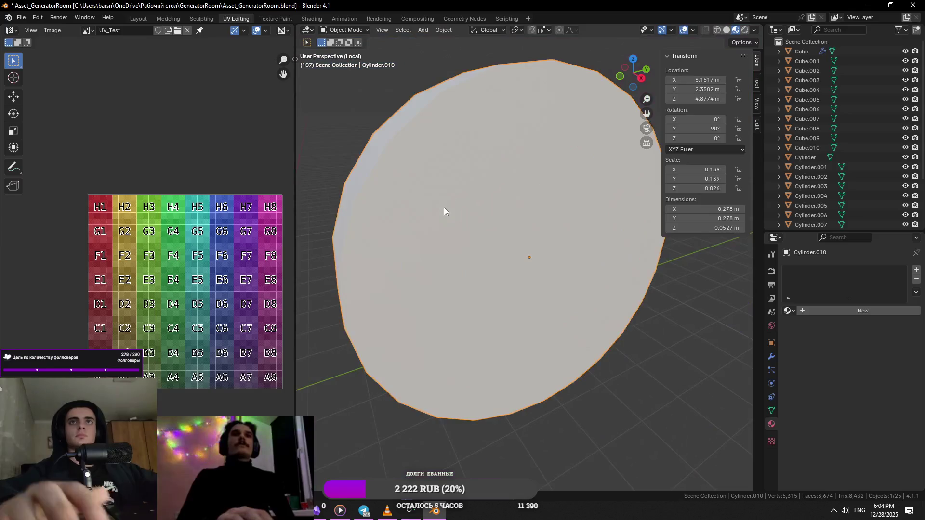
key(Tab)
mouse_move(444, 207)
middle_down()
mouse_move(533, 214)
mouse_move(539, 231)
middle_up()
scroll(542, 240, down, 3)
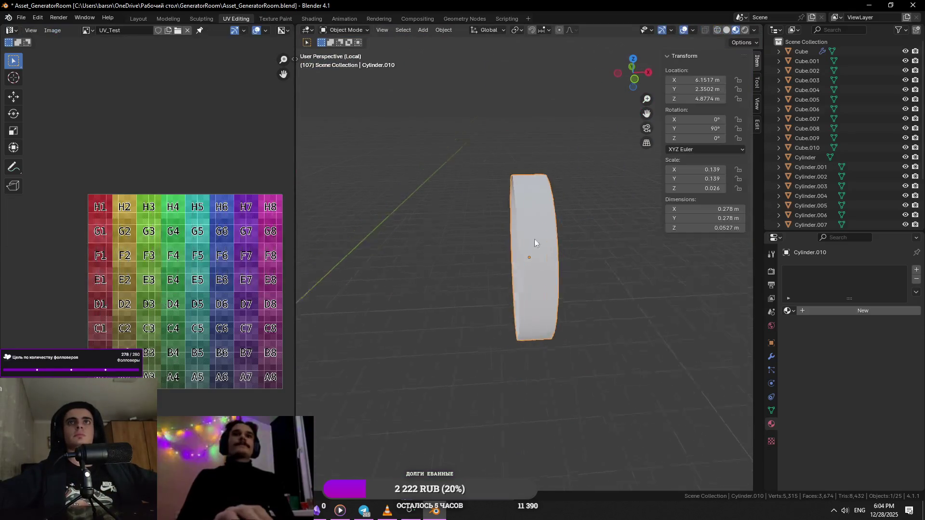
key(KP_Divide)
scroll(513, 245, up, 2)
key(Tab)
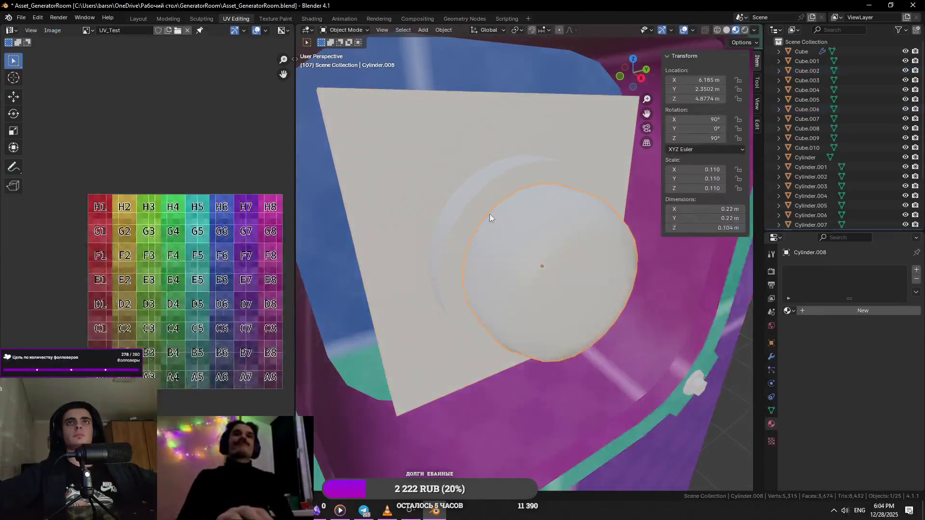
key(Tab)
click(477, 216)
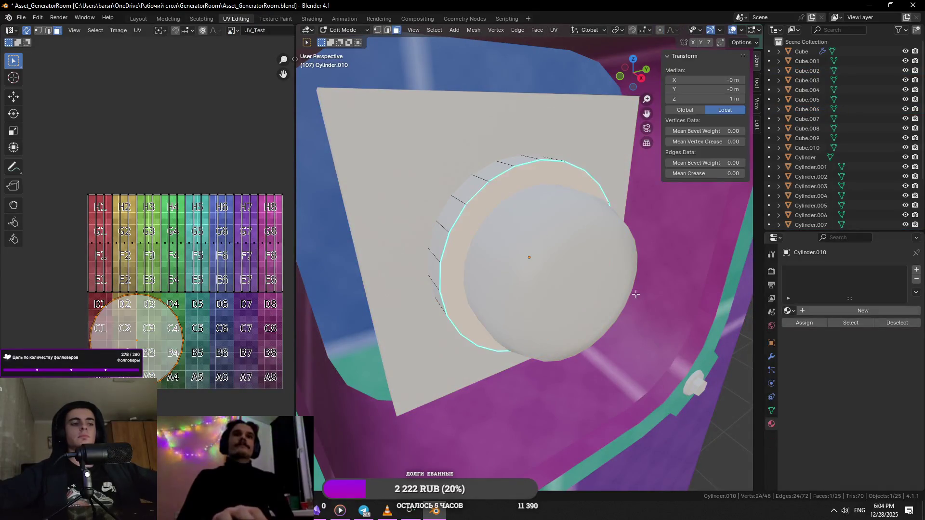
- Inset the ring's cap face, then delete it so Cylinder.010 becomes an open ring
key(i)
click(645, 305)
scroll(644, 305, down, 3)
key(Tab)
middle_drag(646, 306, 546, 278)
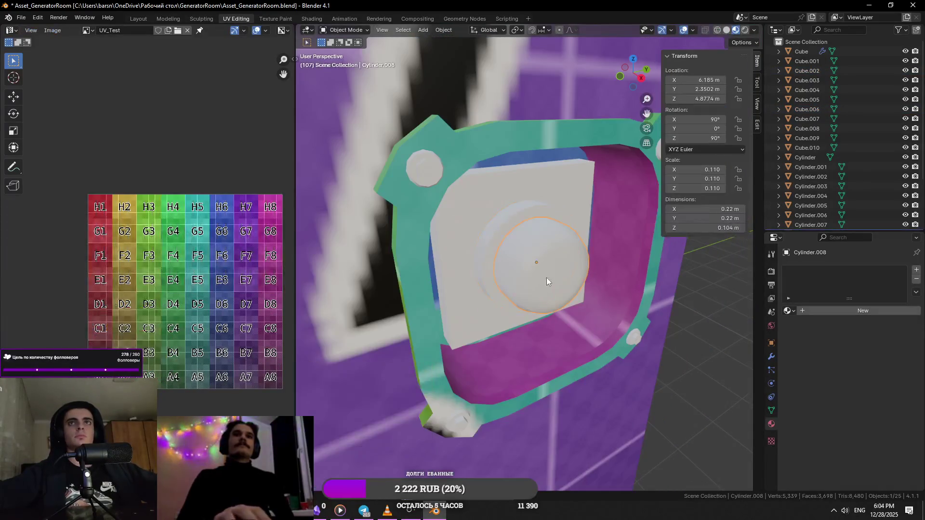
key(Tab)
key(KP_Divide)
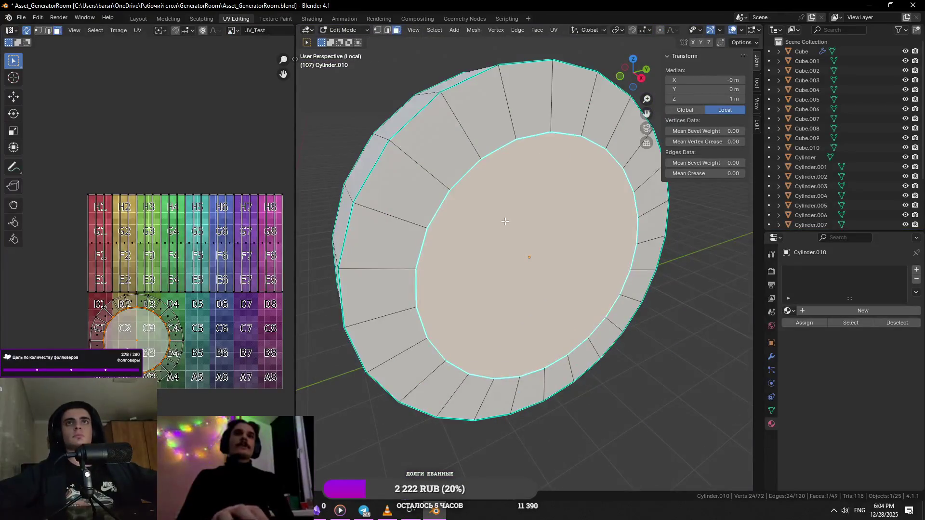
key(x)
click(557, 248)
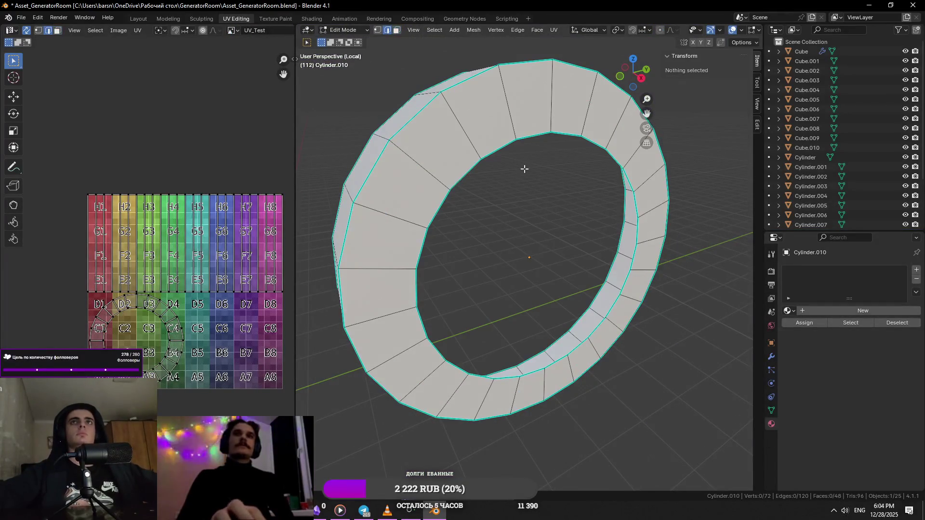
- Mark the ring's top edge and outer rim loop as seams
click(538, 109)
scroll(512, 398, down, 3)
right_click(571, 379)
click(601, 379)
mouse_move(588, 379)
middle_down()
mouse_move(651, 326)
mouse_move(597, 326)
middle_up()
alt+click(597, 326)
mouse_move(581, 261)
middle_down()
mouse_move(492, 268)
mouse_move(519, 239)
middle_up()
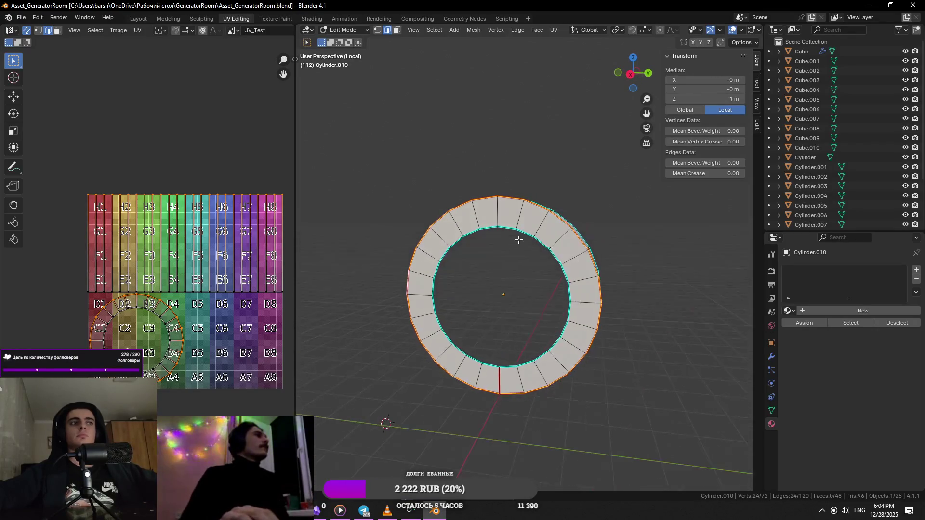
- Return to the full scene and isolate the Cylinder.008 knob for editing
key(KP_Divide)
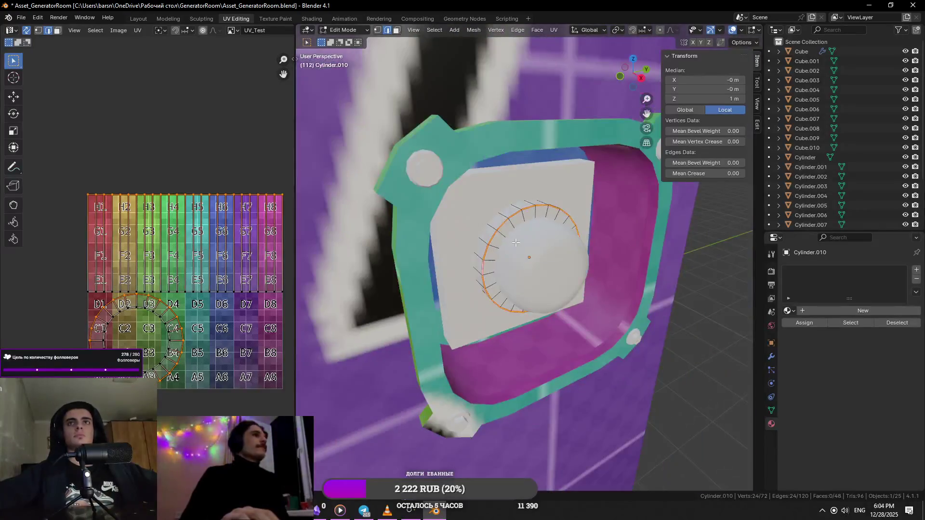
key(l)
key(KP_Divide)
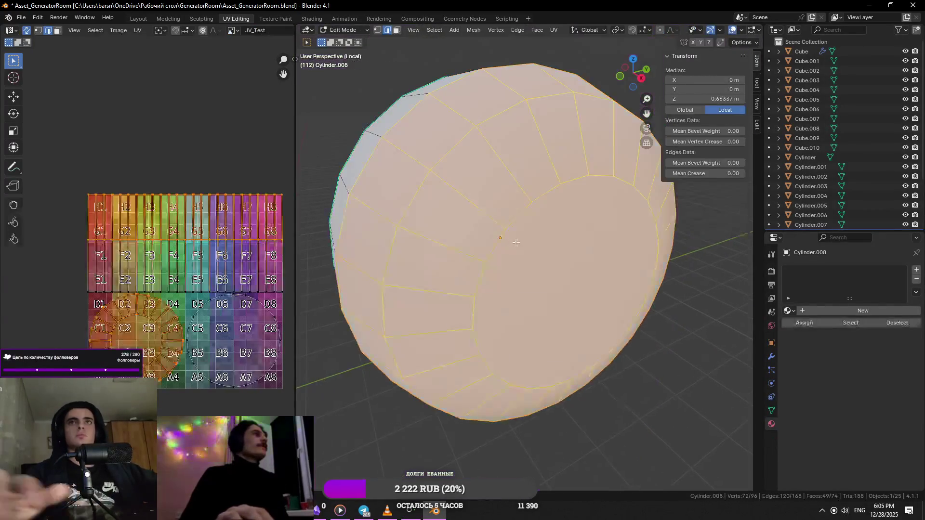
- Mark the knob's side edges and end-cap loop as seams via Ctrl+E
click(502, 180)
key(ctrl+e)
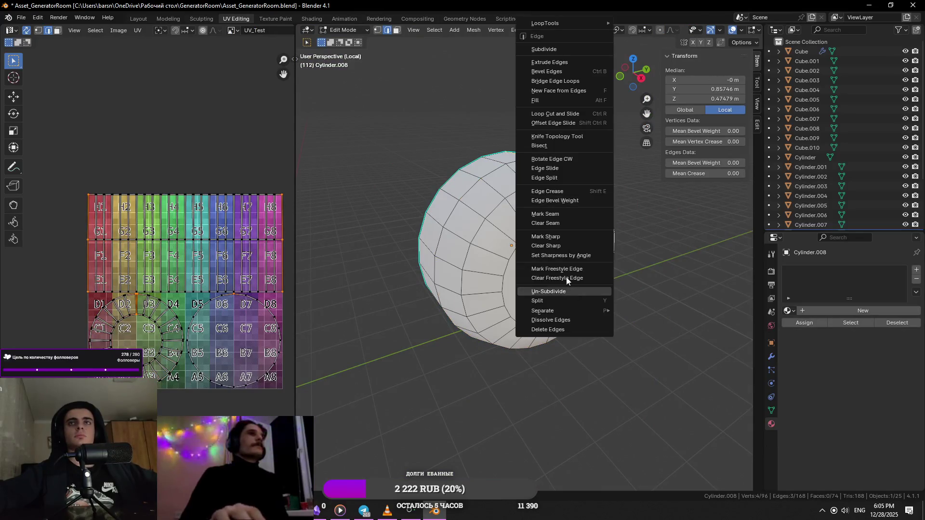
click(552, 214)
middle_drag(552, 214, 542, 217)
alt+click(542, 217)
key(ctrl+e)
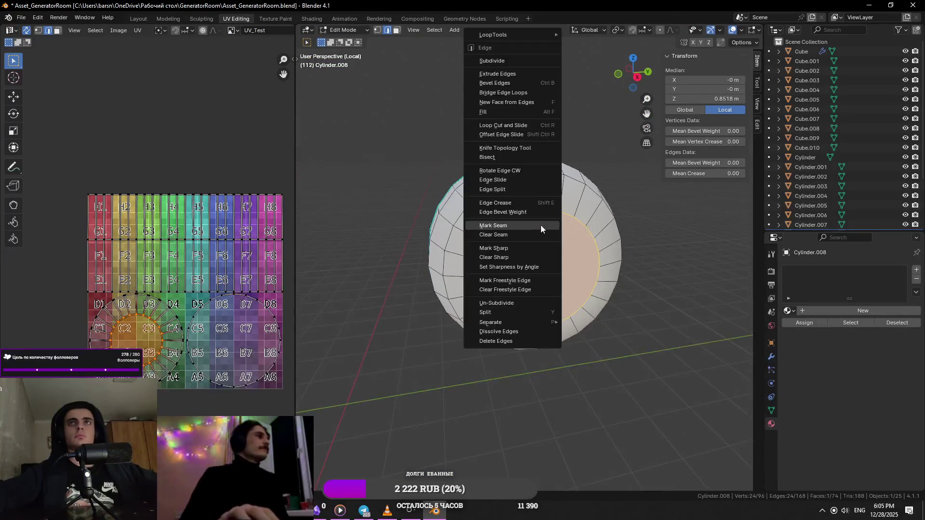
middle_drag(545, 336, 562, 293)
key(alt+a)
key(ctrl+e)
key(Escape)
key(a)
- Apply All Transforms to Cylinder.008 and unwrap its UVs
key(Tab)
key(Tab)
key(Tab)
key(ctrl+a)
click(543, 143)
key(Tab)
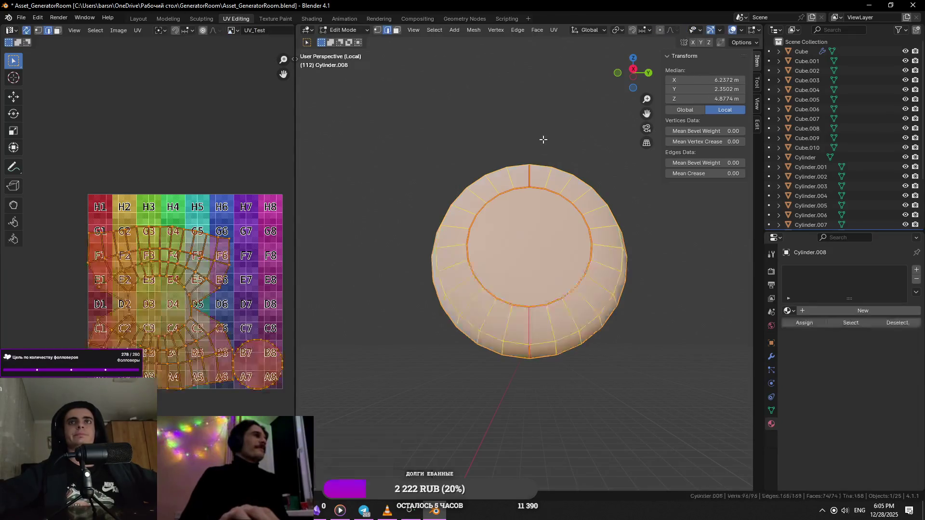
key(u)
click(562, 44)
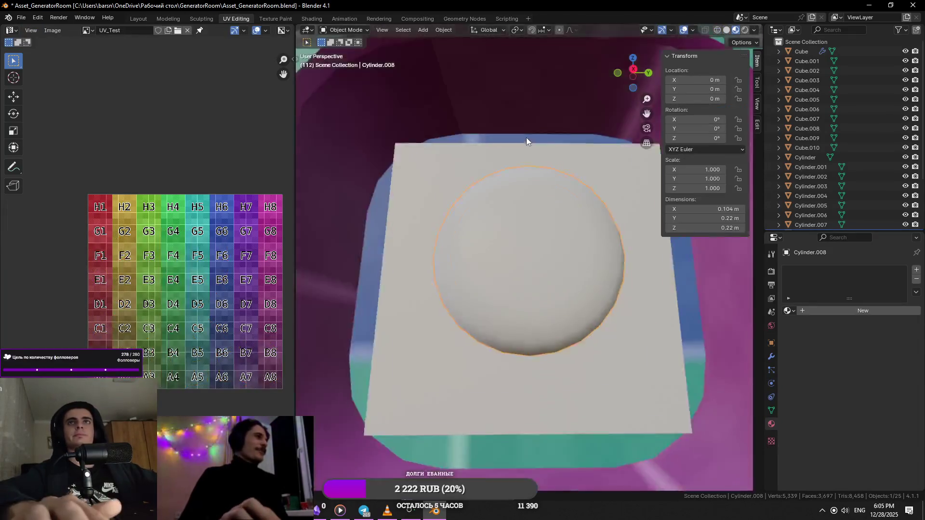
scroll(526, 137, up, 5)
mouse_move(526, 138)
middle_down()
mouse_move(589, 147)
mouse_move(521, 239)
mouse_move(526, 198)
middle_up()
scroll(589, 147, down, 5)
- Delete the knob's end cap face, unwrap the capless knob again and return to Object Mode
click(521, 240)
key(x)
click(521, 240)
key(a)
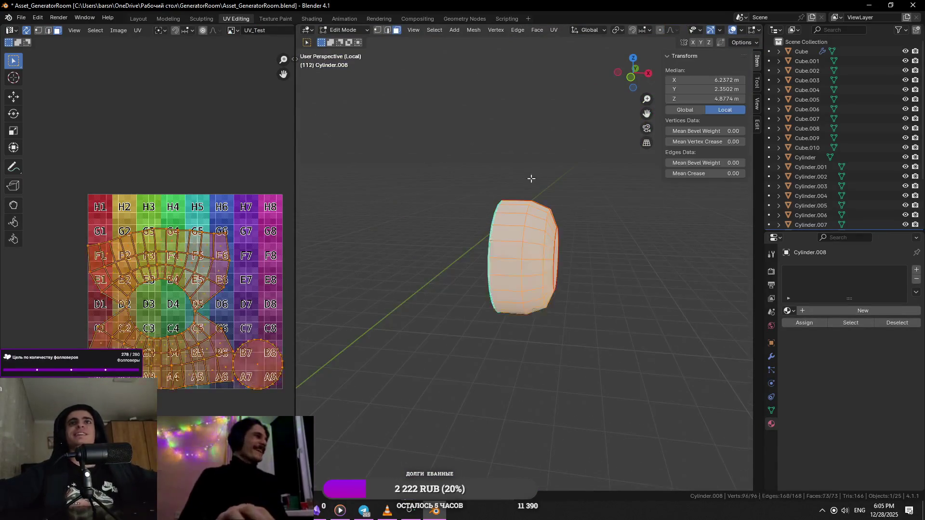
click(560, 30)
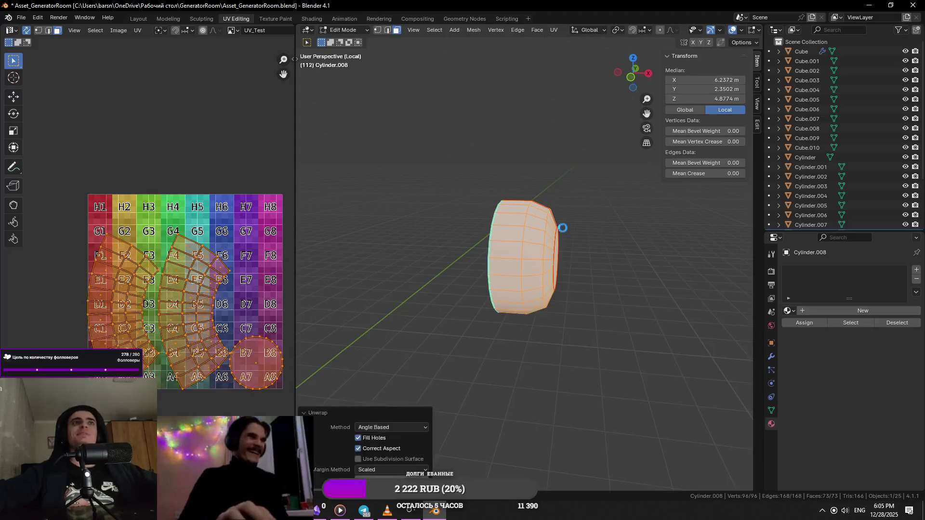
key(Tab)
key(ctrl+2)
- Return to the full scene and isolate the Cube.006 plate in Local View
key(KP_Divide)
scroll(454, 190, down, 3)
click(554, 219)
key(KP_Divide)
mouse_move(553, 228)
middle_down()
mouse_move(587, 176)
mouse_move(490, 183)
middle_up()
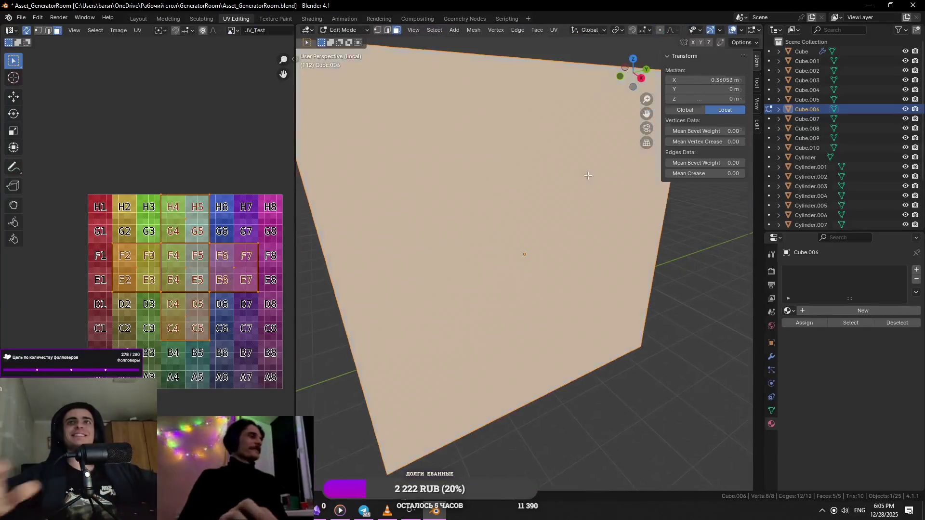
- Enter Edit Mode on Cube.006, select its whole mesh and re-isolate it for editing
key(Tab)
key(a)
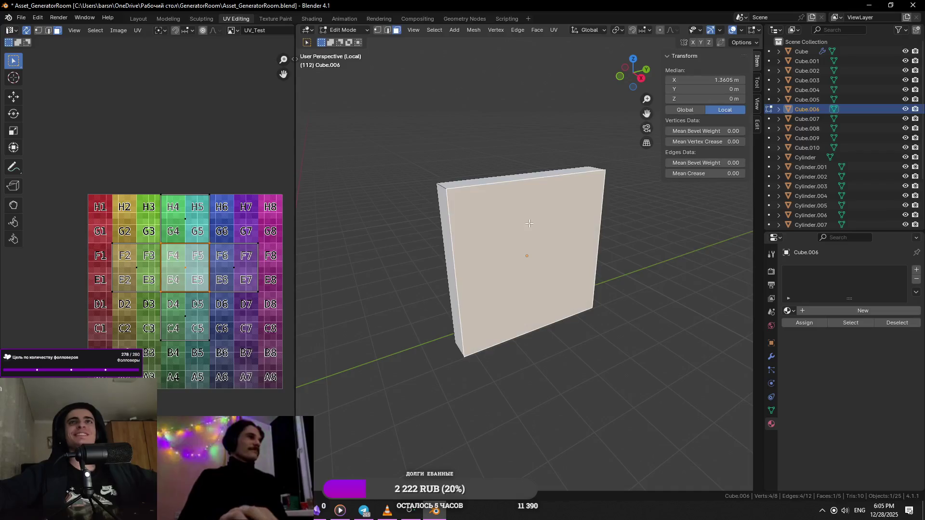
key(Tab)
key(KP_Divide)
key(KP_Divide)
key(Tab)
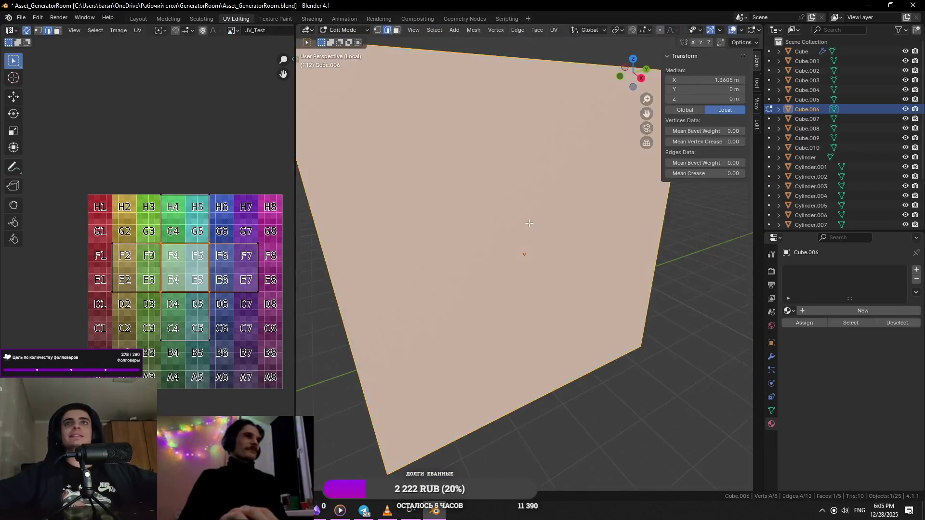
mouse_move(529, 227)
middle_down()
mouse_move(503, 191)
mouse_move(488, 224)
mouse_move(434, 241)
middle_up()
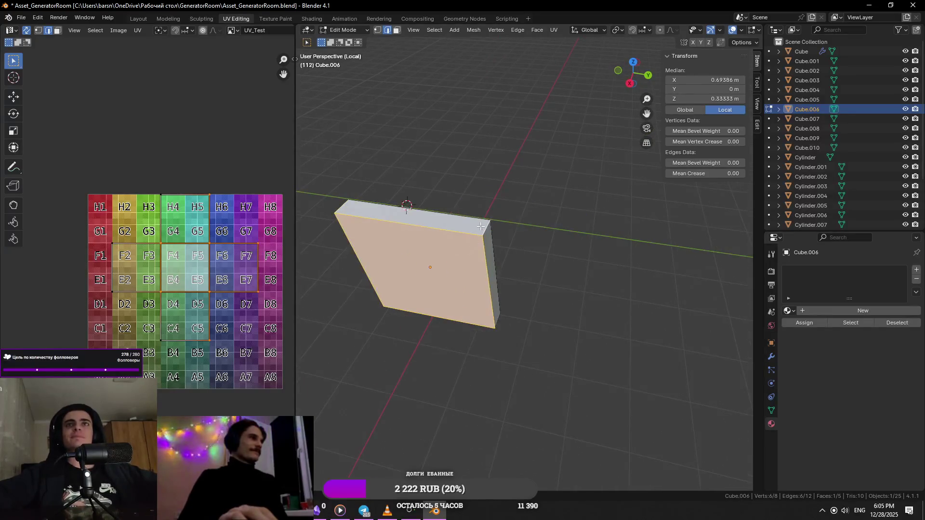
- Mark the plate's border edges as seams, then return to Object Mode and the full scene
right_click(500, 247)
mouse_move(523, 372)
middle_down()
mouse_move(483, 337)
mouse_move(380, 316)
mouse_move(368, 301)
middle_up()
right_click(483, 338)
click(482, 338)
right_click(365, 304)
click(428, 304)
key(Tab)
key(KP_Divide)
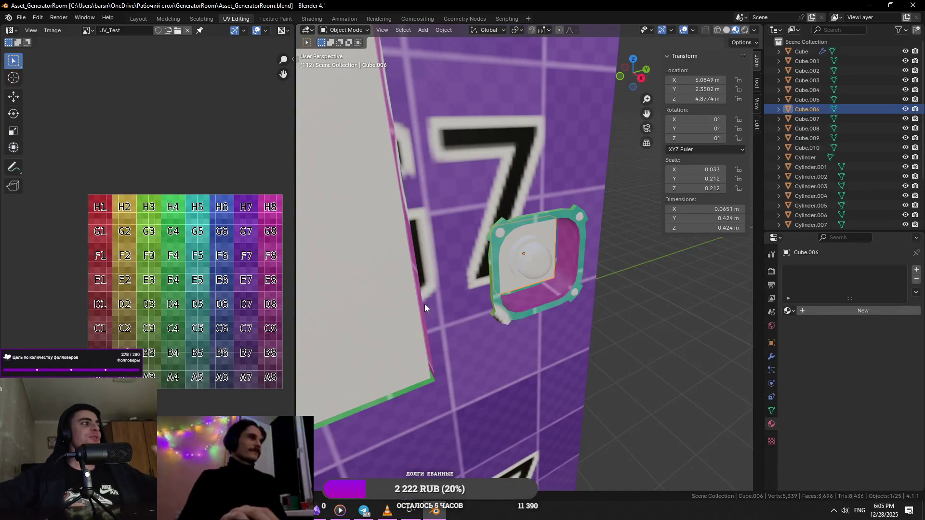
- Give the Cylinder.008 knob the existing checker Material from the material browser
middle_drag(424, 304, 516, 249)
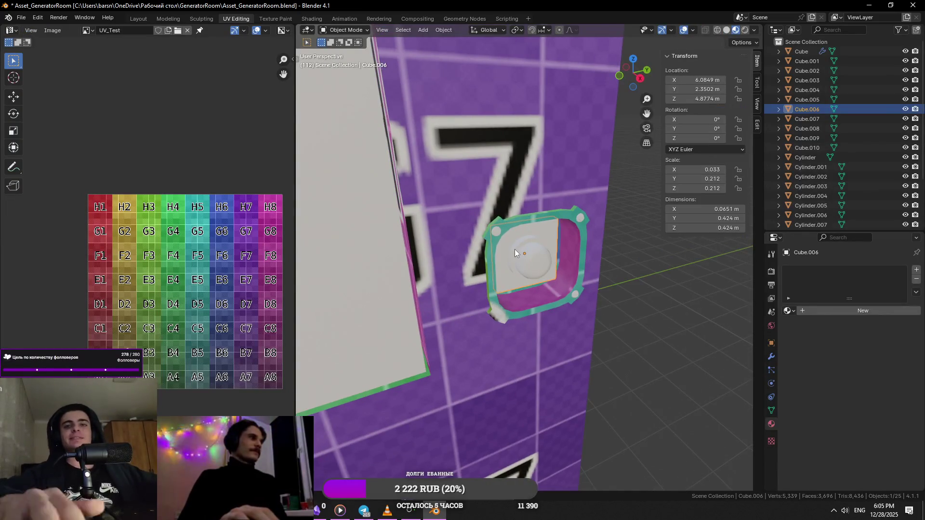
key(KP_Divide)
key(KP_Divide)
click(515, 250)
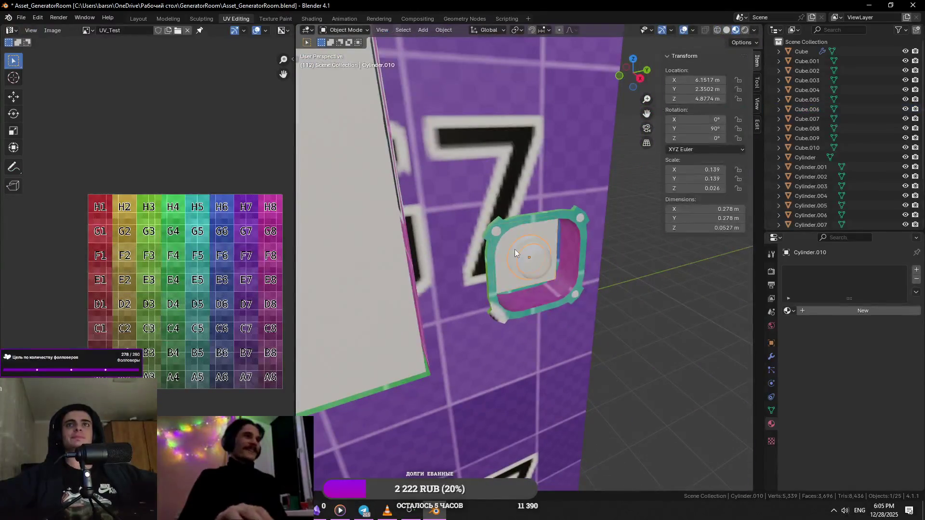
key(KP_Divide)
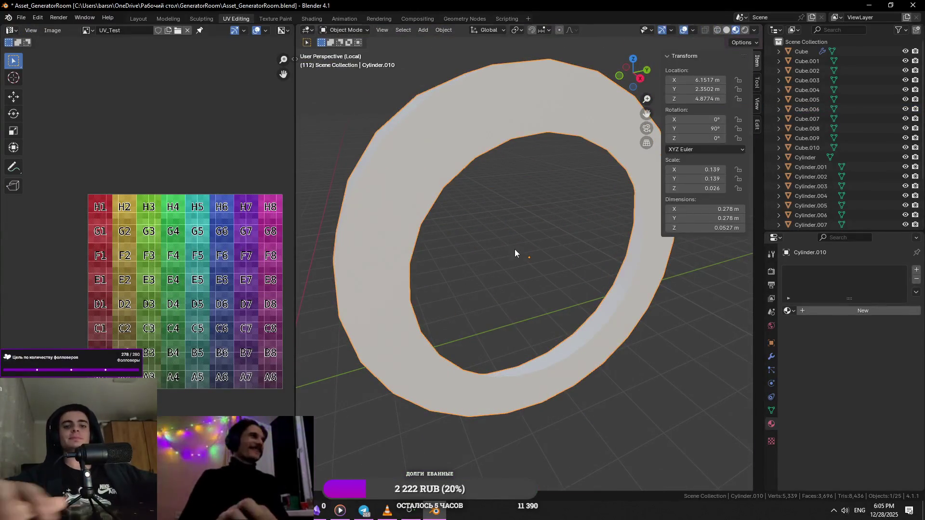
key(KP_Divide)
click(514, 249)
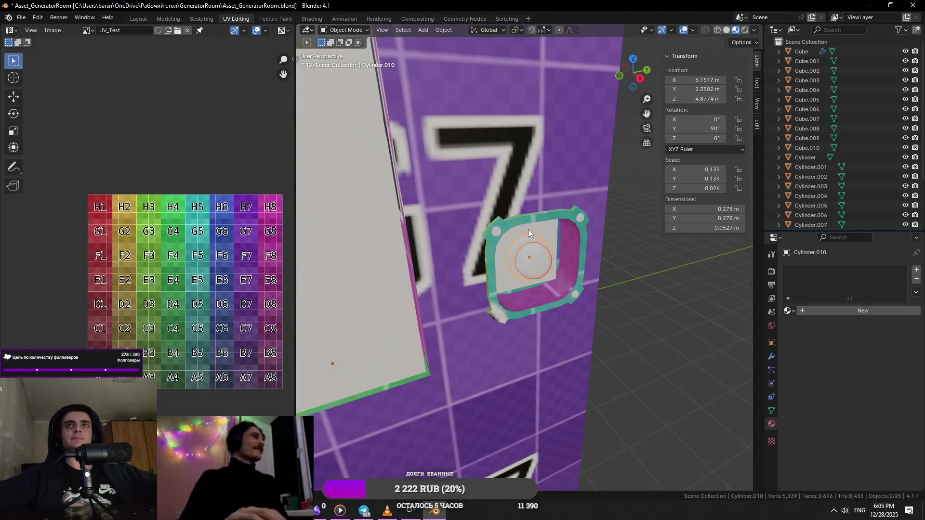
click(528, 229)
scroll(553, 273, up, 2)
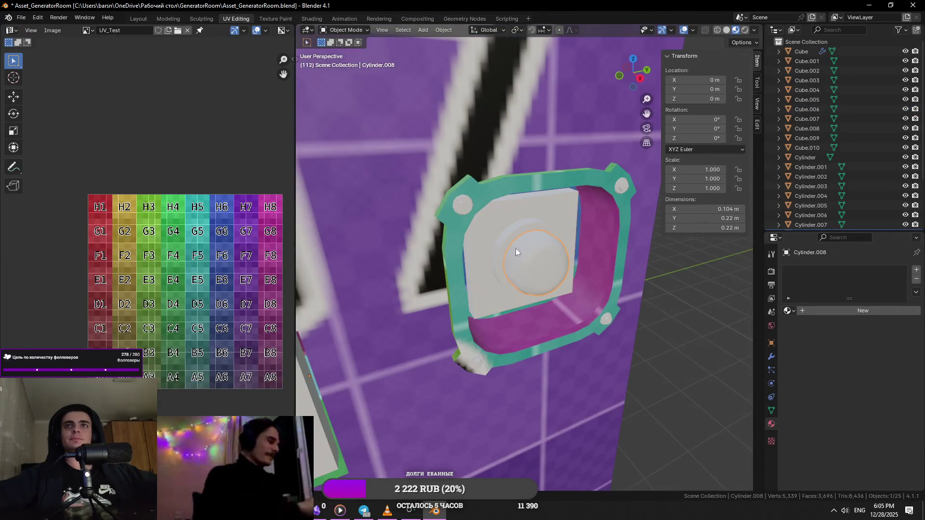
click(788, 310)
click(825, 333)
scroll(652, 292, up, 2)
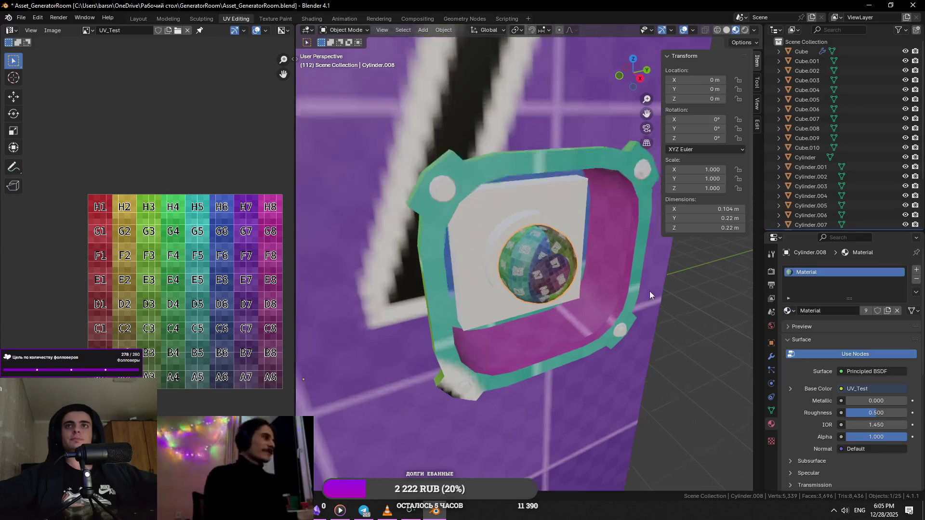
scroll(593, 265, up, 2)
- Give the Cube.006 plate the same checker Material
click(507, 216)
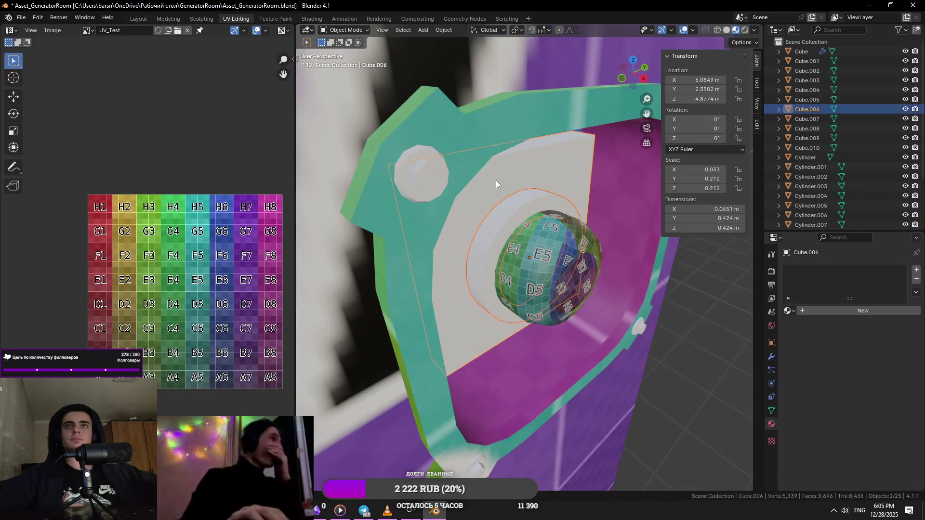
click(788, 310)
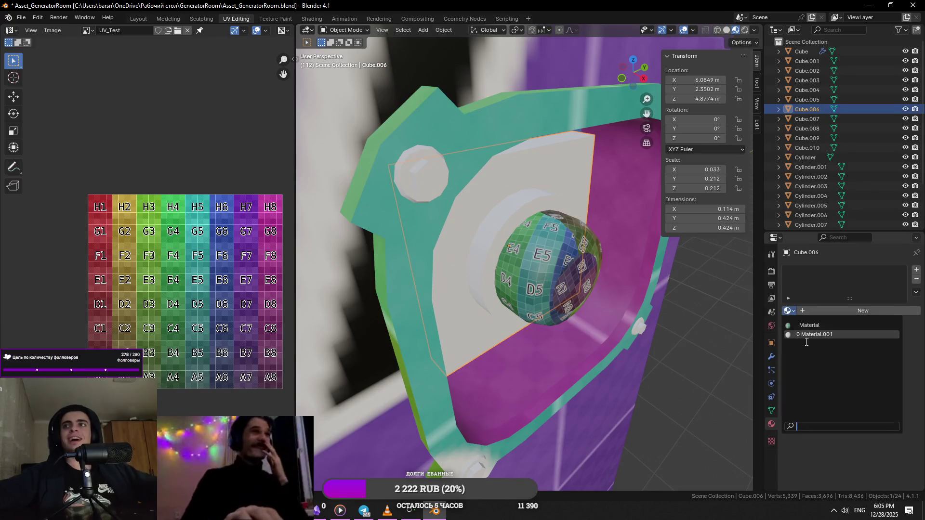
click(808, 325)
- Apply all transforms to Cube.006 and unwrap the whole plate mesh once
key(ctrl+a)
click(588, 295)
key(Tab)
key(a)
key(u)
key(Return)
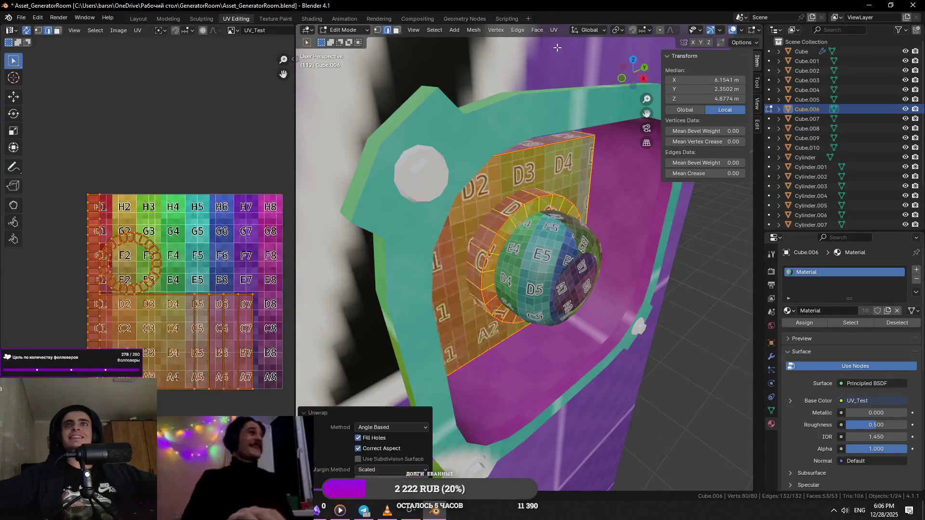
- Mark the edge loop around the raised ring as a seam and re-unwrap the plate evenly
middle_drag(549, 246, 573, 225)
scroll(461, 258, up, 2)
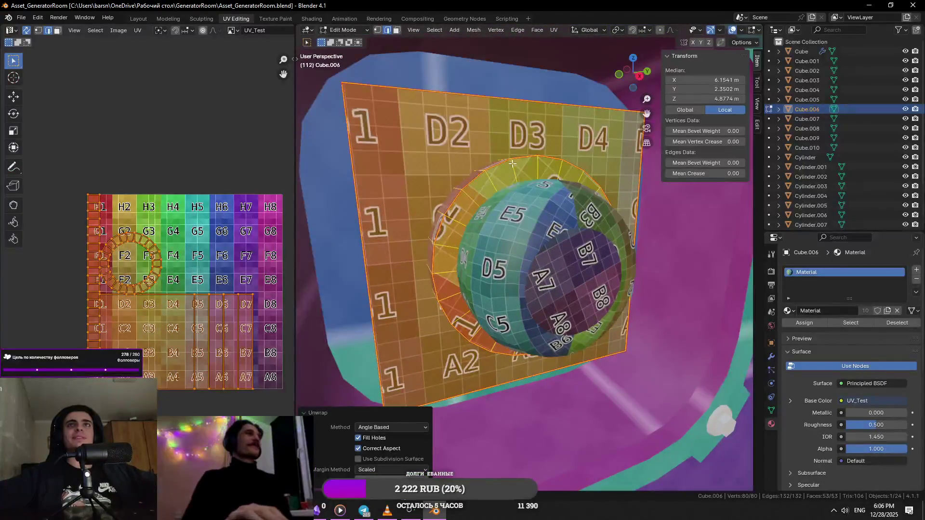
alt+click(512, 163)
middle_drag(511, 164, 514, 154)
right_click(528, 176)
click(522, 335)
key(a)
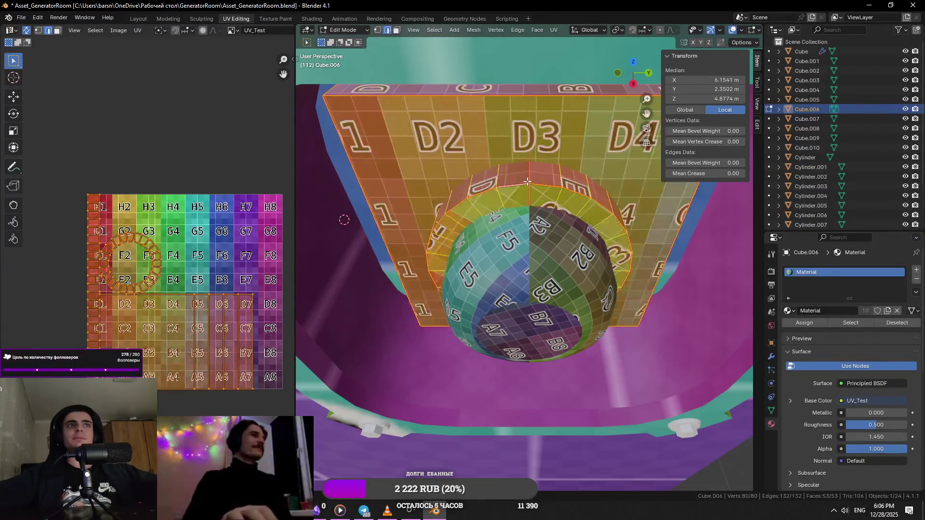
click(555, 29)
click(562, 42)
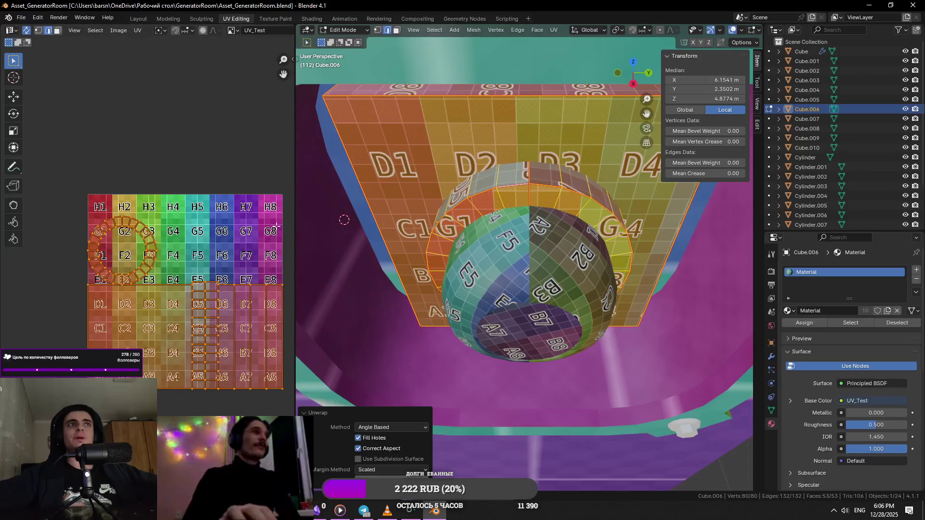
key(alt+a)
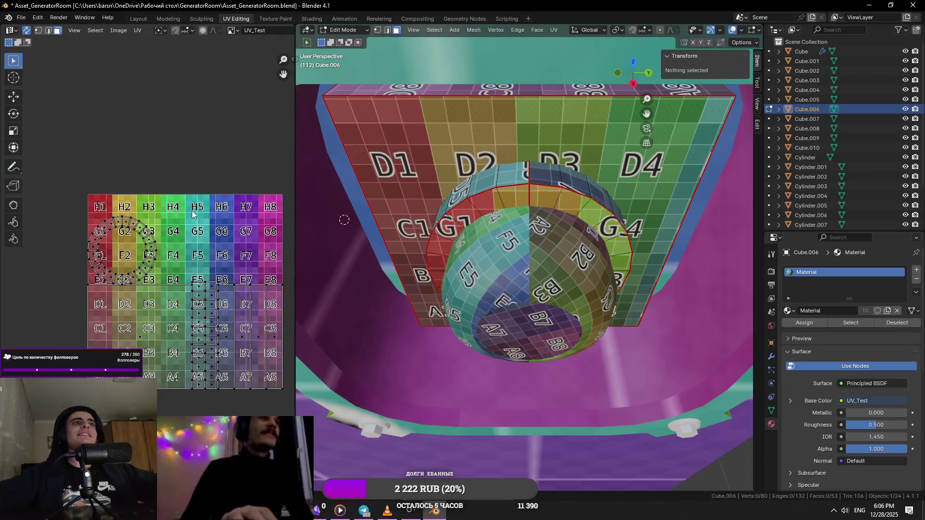
key(Tab)
scroll(539, 211, down, 5)
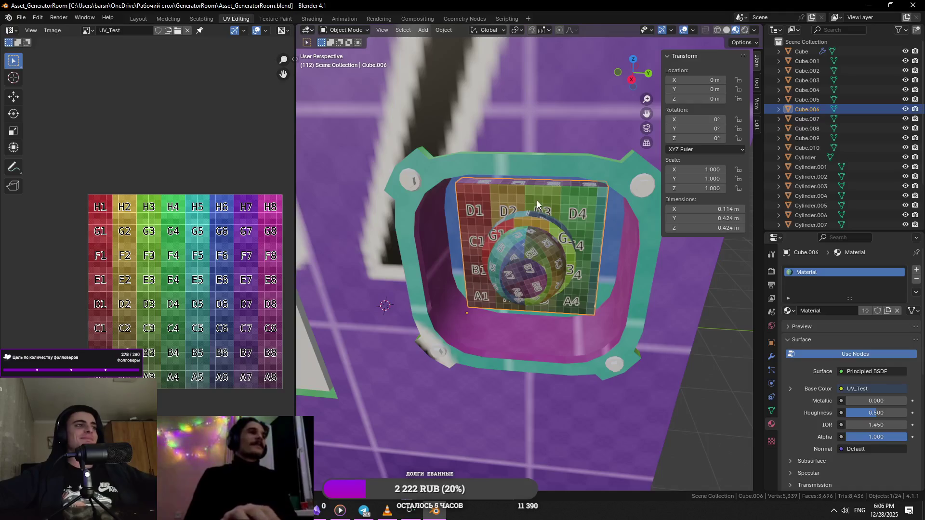
- Glance at the Telegram group chat briefly
click(363, 510)
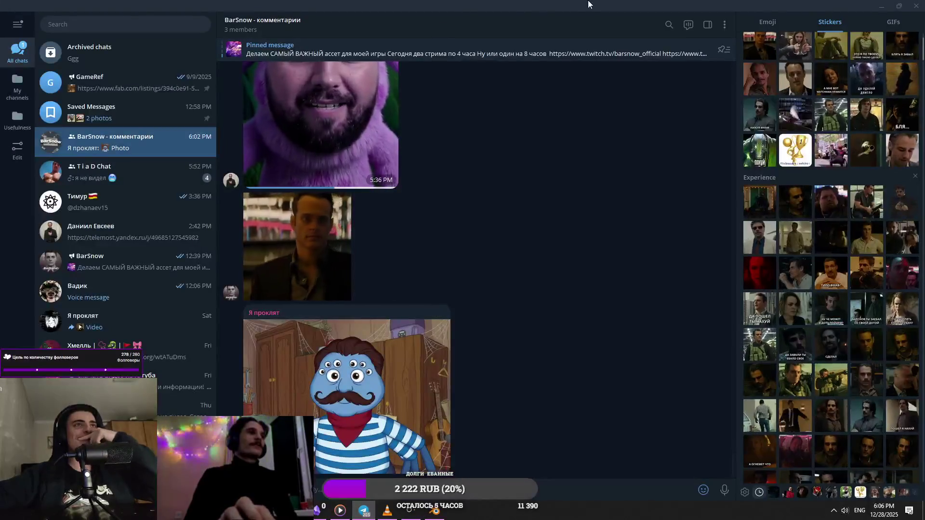
drag(584, 6, 924, 5)
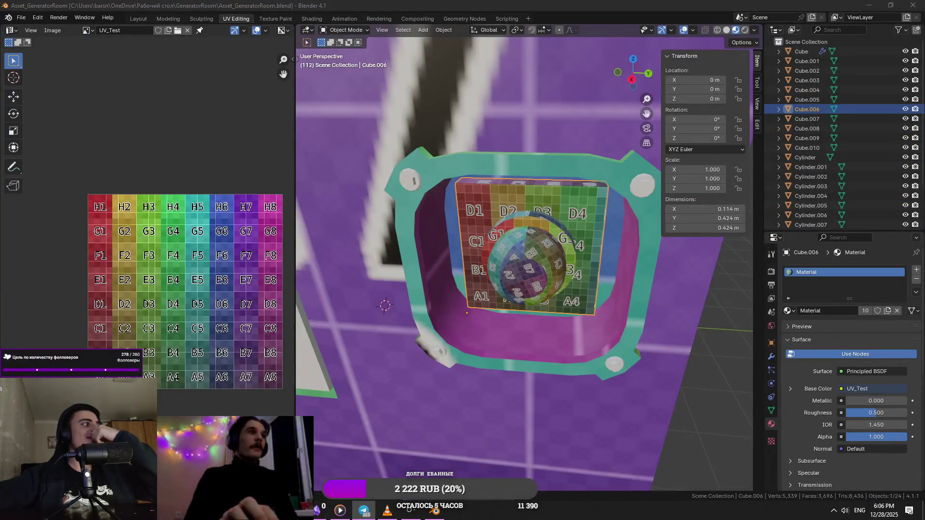
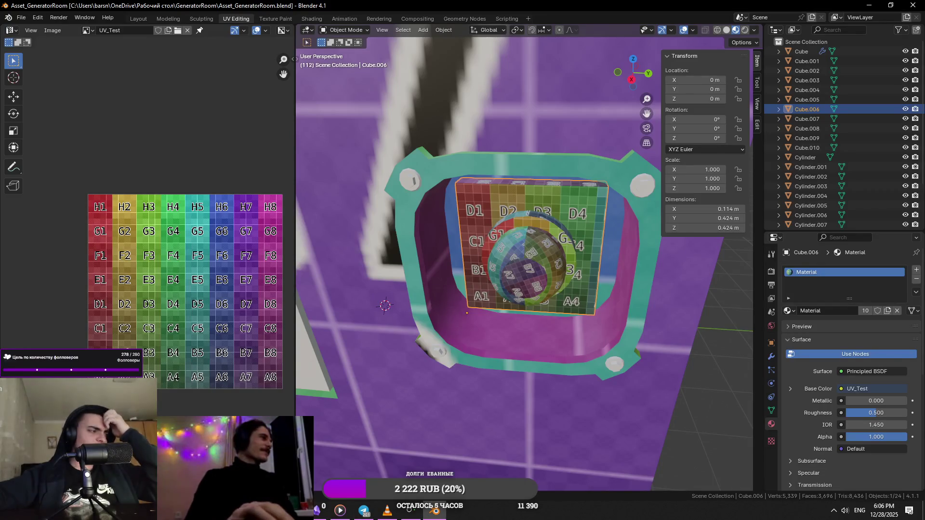
- Assign the existing checker 'Material' to the corner ring Cylinder.009
middle_drag(454, 282, 597, 192)
click(618, 182)
key(Tab)
key(a)
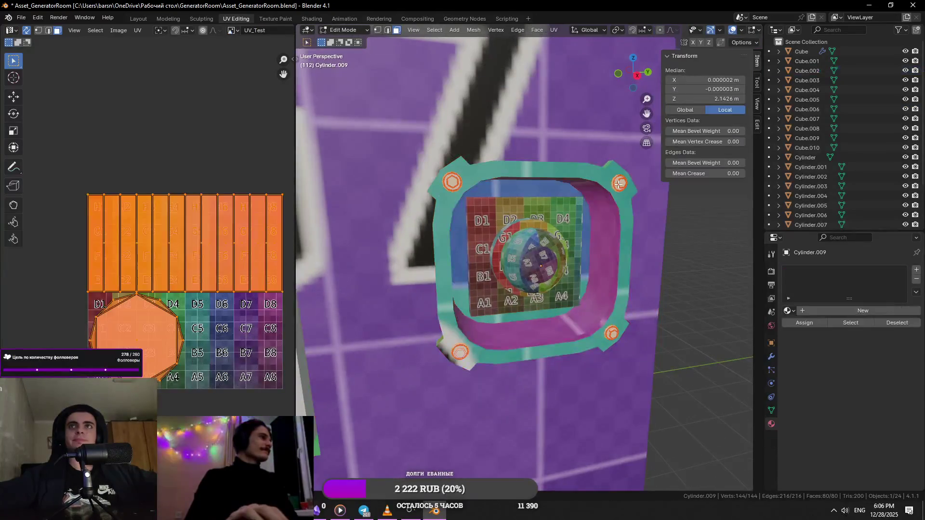
key(Tab)
click(789, 311)
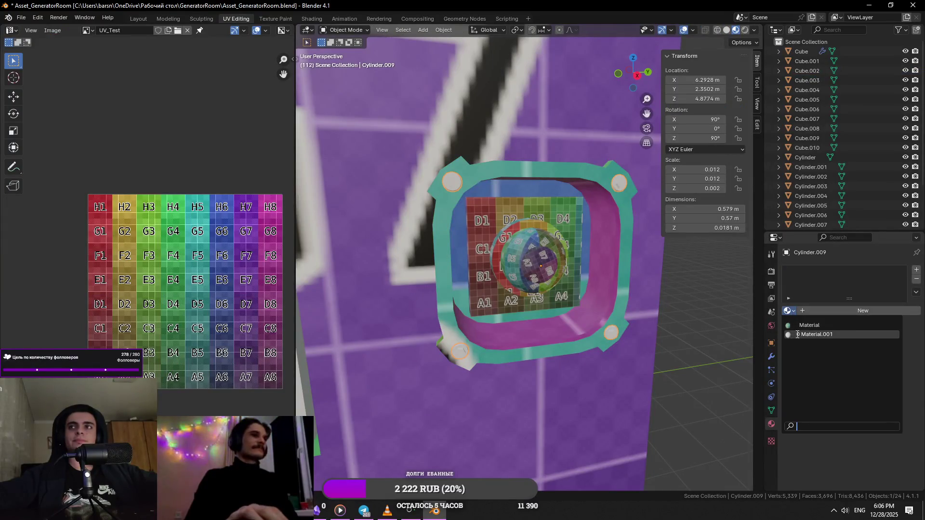
click(794, 327)
- Select the top ledge piece Cube.008 as the next object to texture
mouse_move(651, 304)
middle_down()
mouse_move(525, 266)
mouse_move(539, 265)
mouse_move(558, 316)
middle_up()
click(525, 267)
click(557, 153)
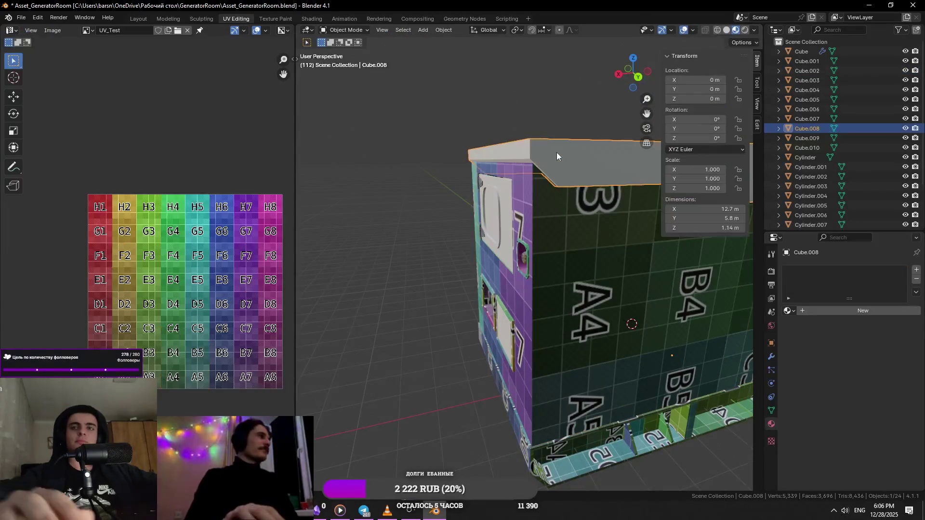
- Isolate the ledge in Local View and mark seams along its edge loops
key(KP_Divide)
key(Tab)
click(465, 159)
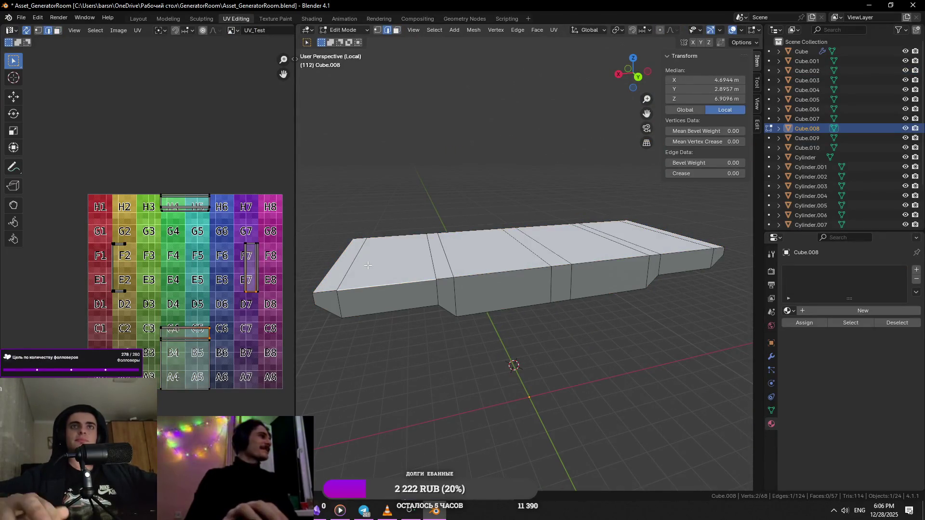
middle_drag(466, 159, 581, 207)
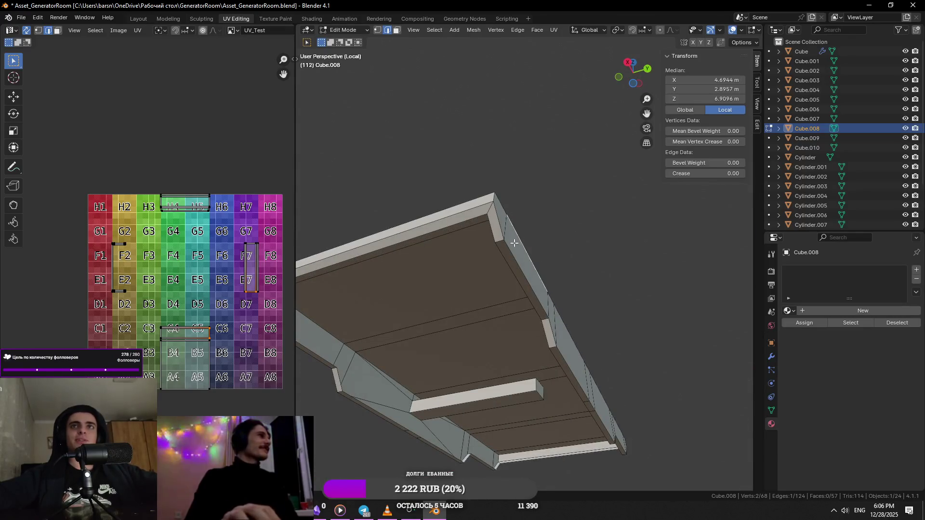
right_click(501, 231)
click(542, 382)
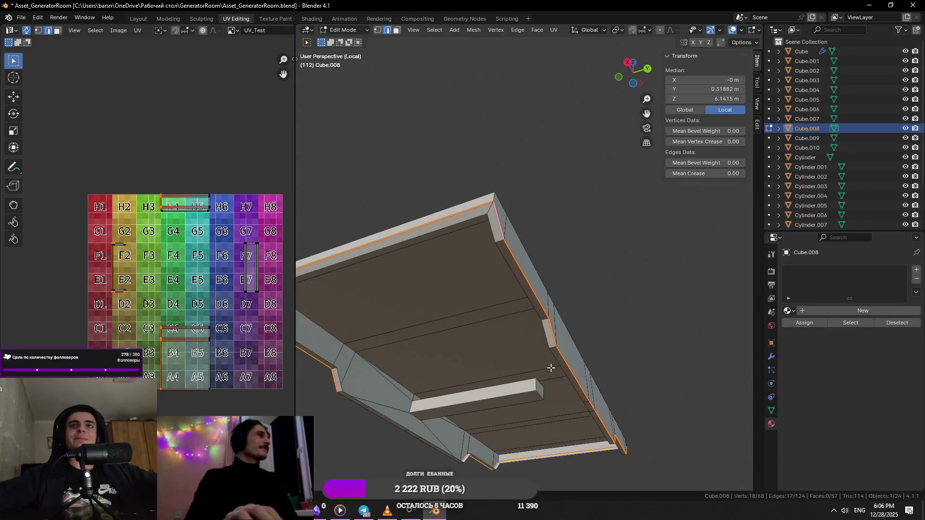
click(490, 210)
mouse_move(490, 210)
middle_down()
mouse_move(536, 237)
mouse_move(531, 299)
mouse_move(596, 339)
middle_up()
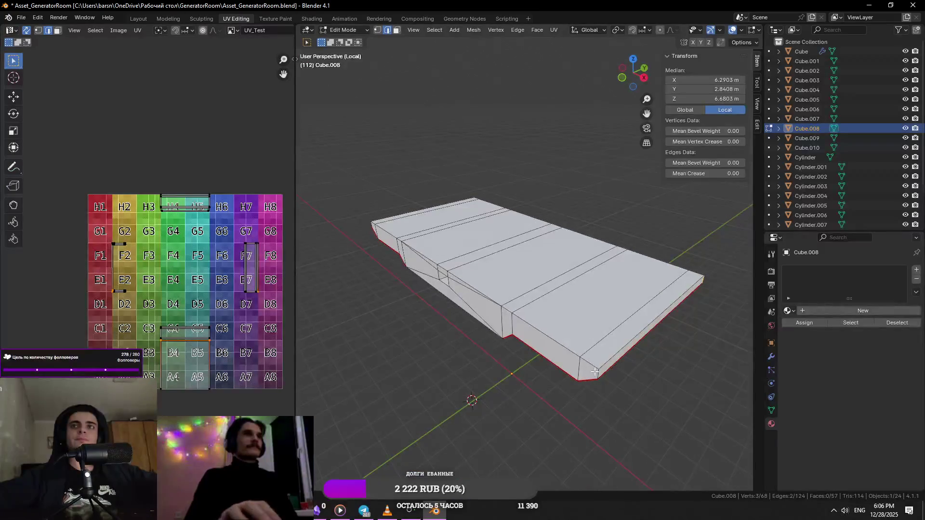
scroll(577, 350, up, 3)
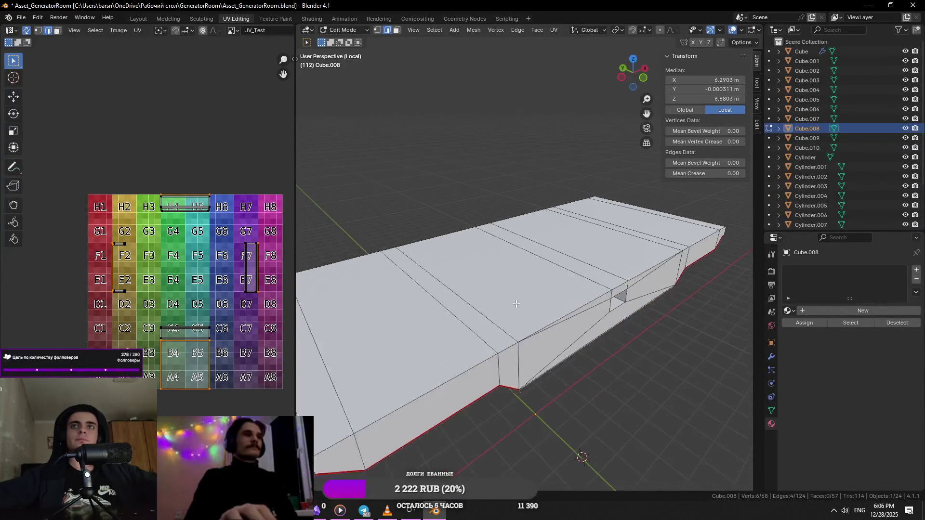
scroll(521, 318, down, 1)
mouse_move(516, 323)
middle_down()
mouse_move(537, 265)
mouse_move(488, 180)
middle_up()
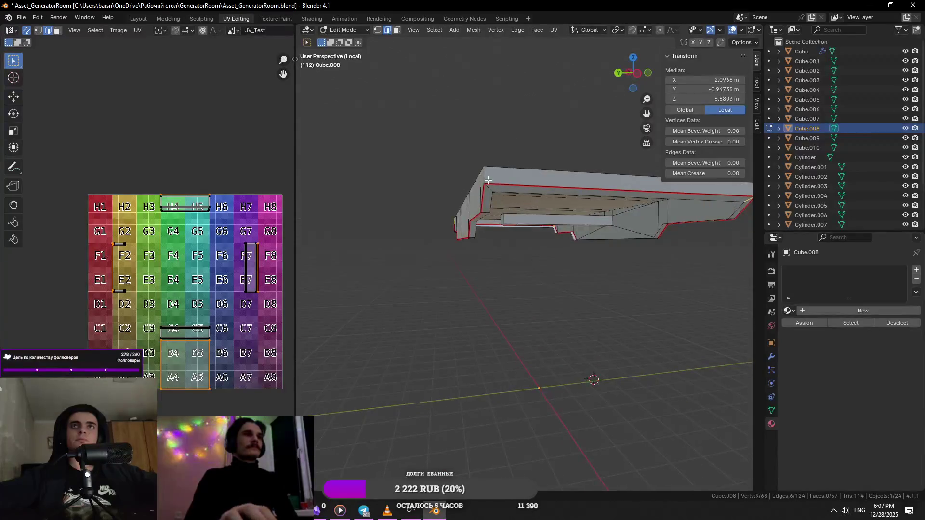
right_click(575, 306)
click(567, 283)
- Unwrap the whole ledge along its seams and assign it the checker material
key(a)
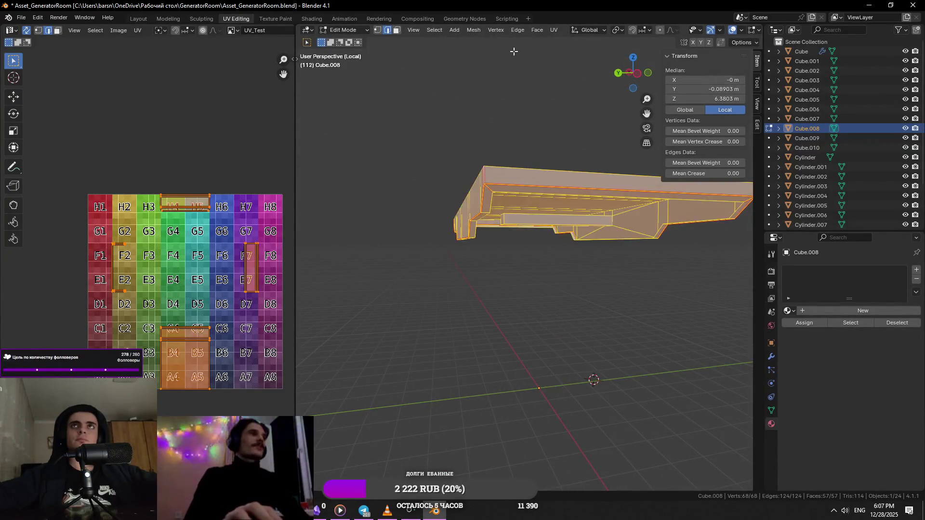
click(553, 31)
click(546, 77)
mouse_move(545, 77)
middle_down()
mouse_move(562, 186)
mouse_move(617, 207)
mouse_move(576, 247)
mouse_move(594, 270)
middle_up()
key(Tab)
key(Tab)
key(alt+a)
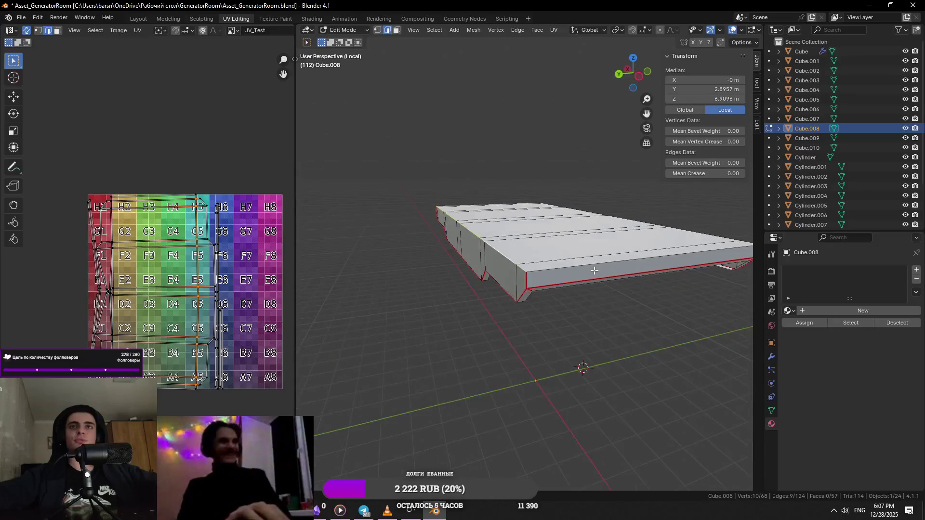
key(Tab)
key(Tab)
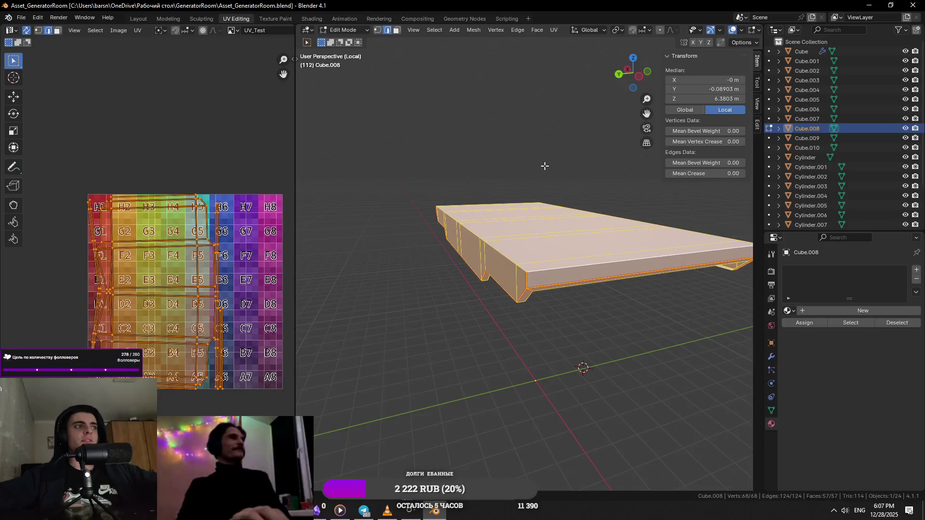
click(547, 33)
click(570, 42)
click(789, 310)
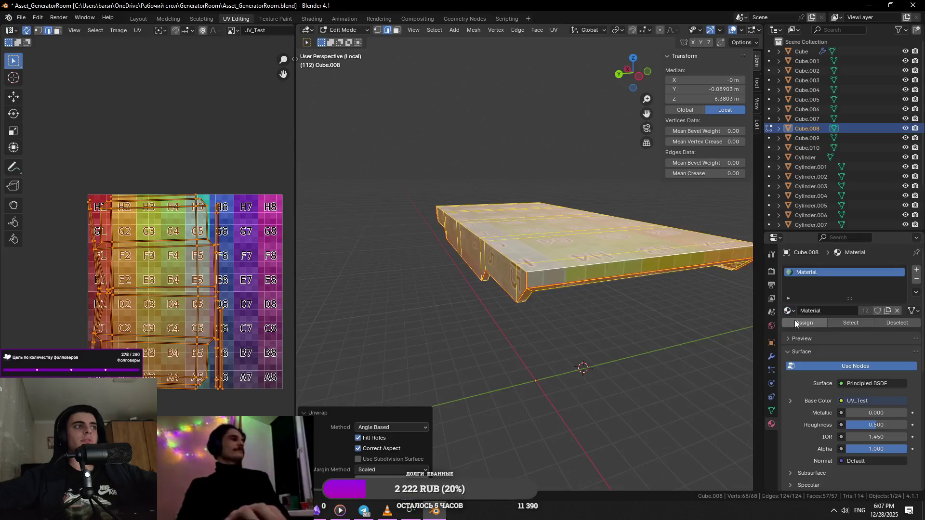
middle_drag(477, 239, 535, 241)
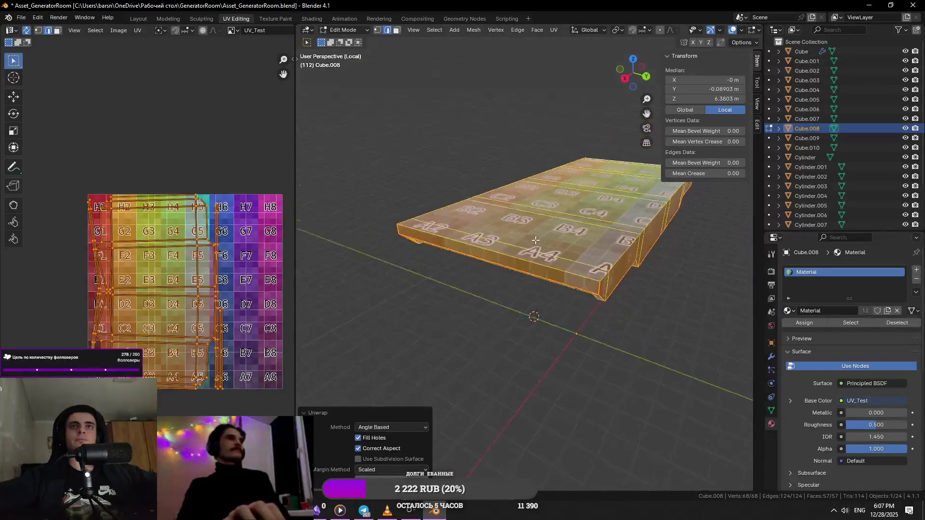
middle_drag(535, 241, 541, 238)
alt+click(591, 203)
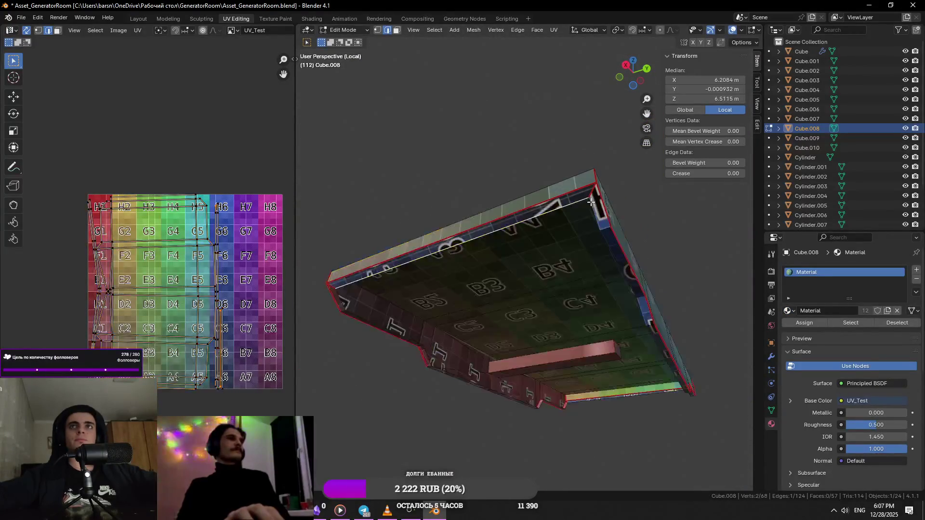
alt+click(610, 244)
middle_drag(610, 244, 617, 218)
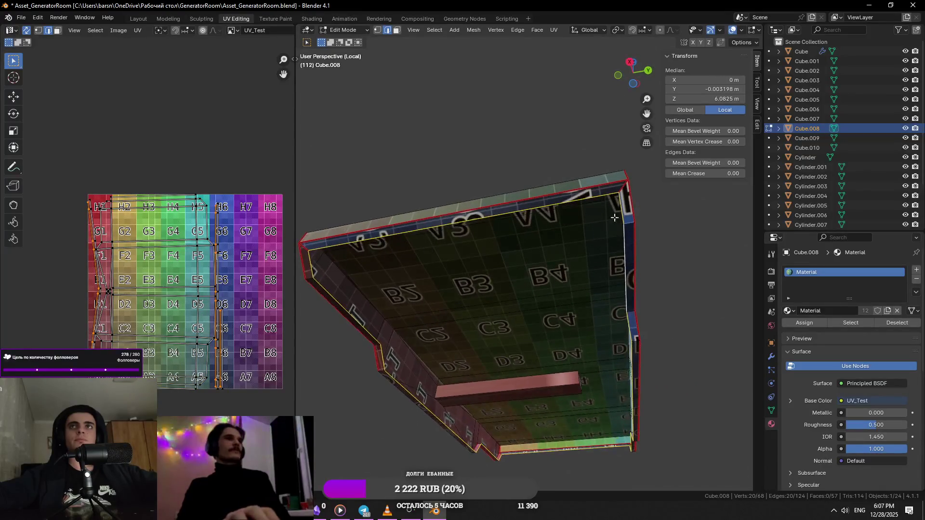
key(a)
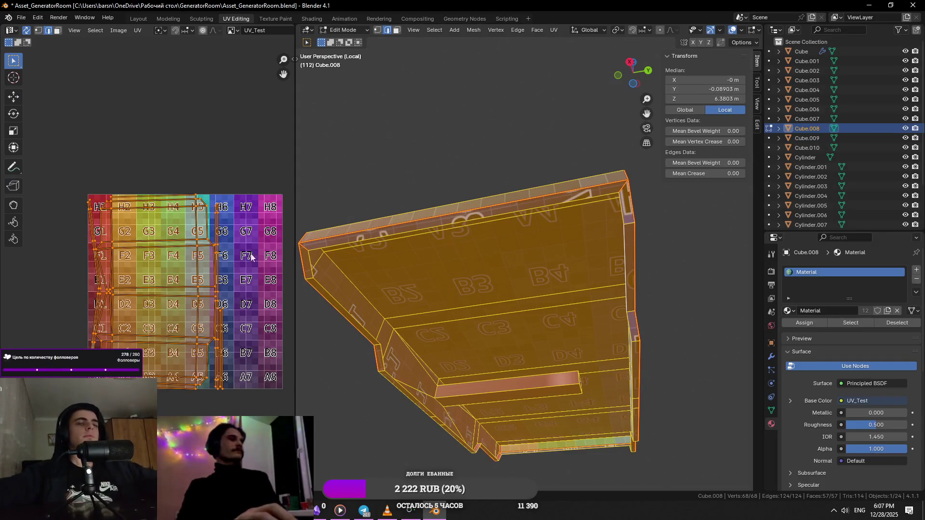
scroll(478, 279, down, 2)
- Inspect the ledge's top and corner edges from several angles to check the checker layout
middle_drag(477, 278, 503, 254)
click(499, 239)
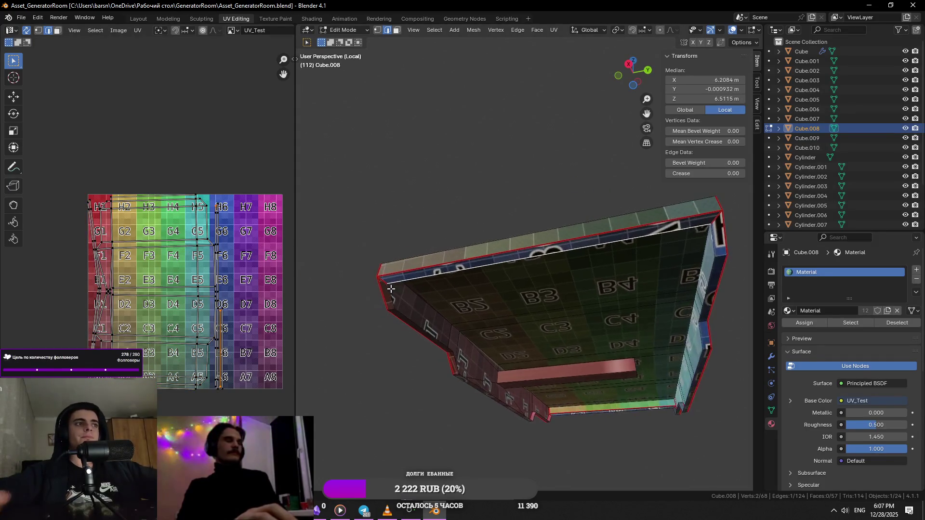
scroll(503, 255, up, 3)
scroll(502, 255, up, 2)
click(474, 294)
middle_drag(488, 317, 533, 345)
click(533, 345)
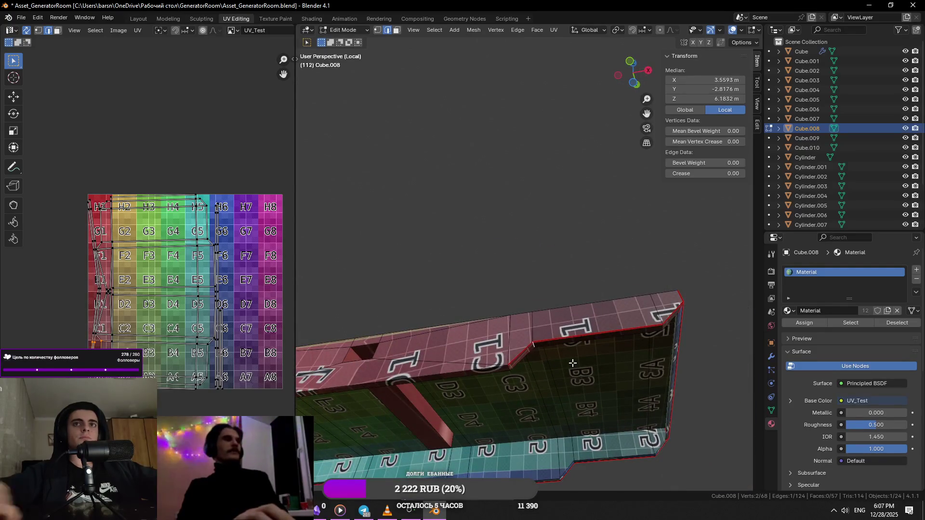
scroll(573, 363, up, 4)
scroll(569, 361, down, 2)
scroll(641, 324, down, 1)
scroll(510, 303, down, 1)
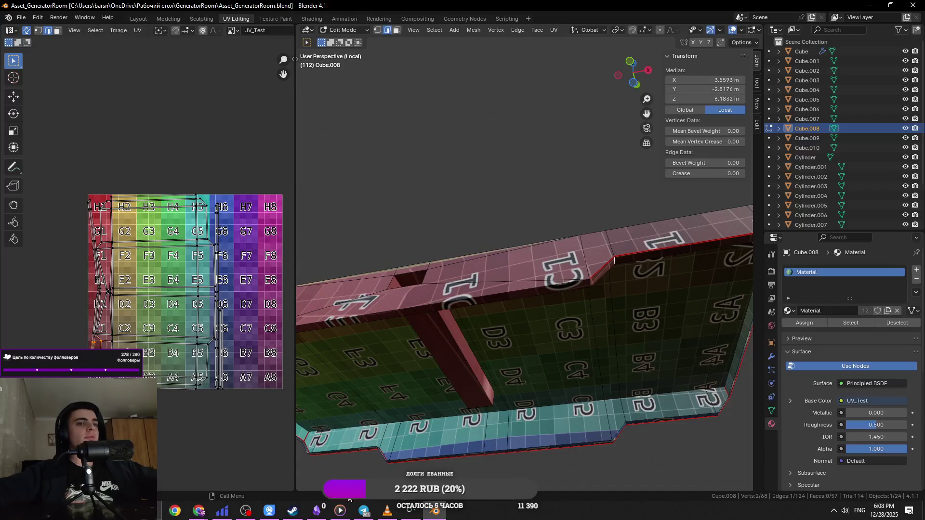
click(245, 512)
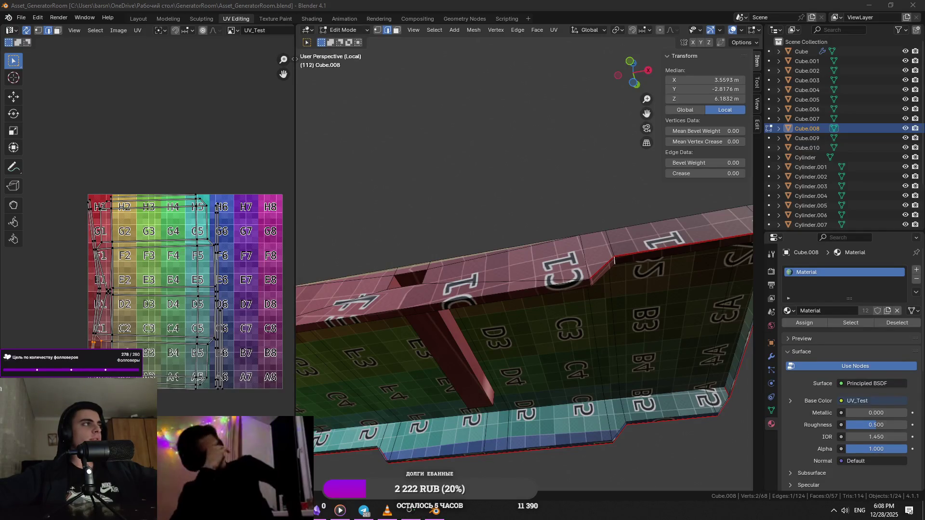
middle_drag(364, 390, 424, 327)
click(424, 327)
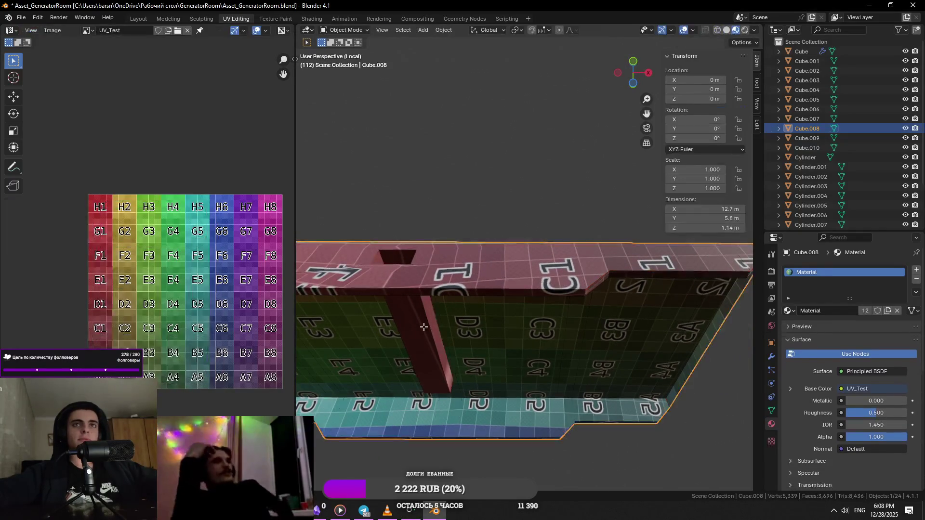
- Mark seams along the opening's rim loops and its bottom edges
click(394, 260)
scroll(444, 254, up, 5)
mouse_move(444, 254)
middle_down()
mouse_move(681, 222)
mouse_move(538, 262)
middle_up()
click(681, 222)
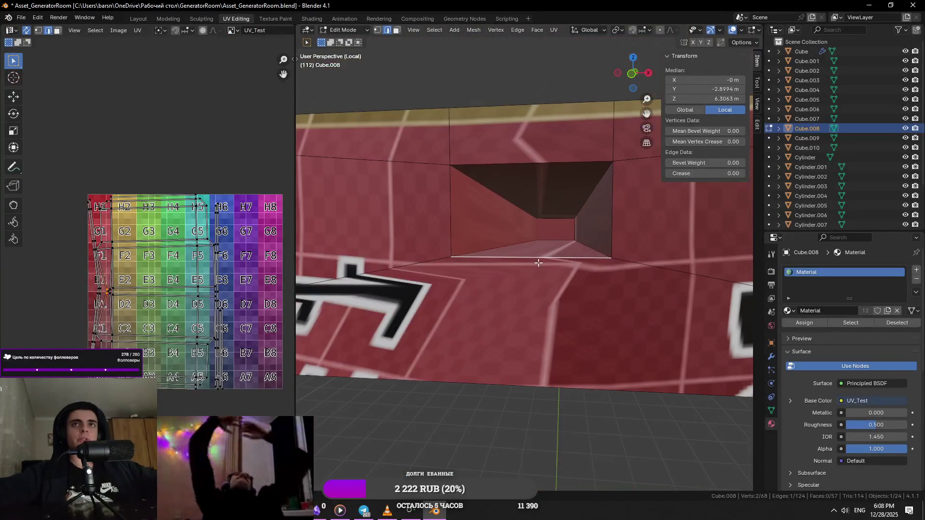
right_click(629, 209)
click(600, 350)
alt+click(556, 239)
right_click(566, 241)
click(566, 241)
click(519, 239)
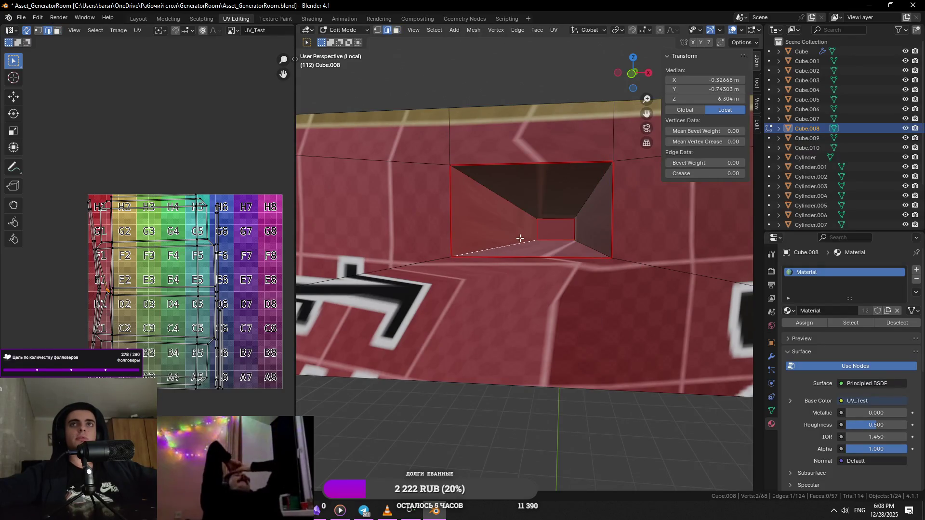
right_click(535, 225)
click(531, 249)
right_click(501, 239)
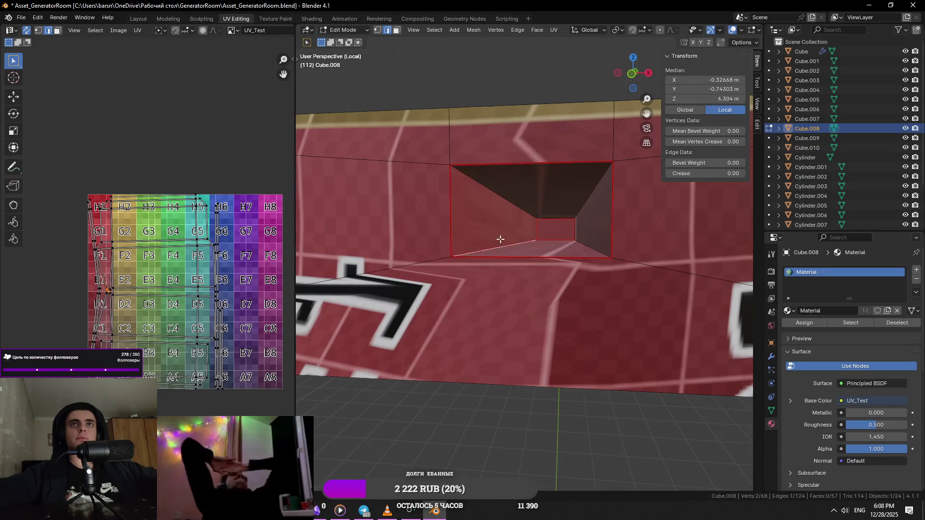
click(501, 239)
- Re-unwrap the whole ledge with the new seams and return it to Object Mode
key(a)
click(555, 30)
click(575, 45)
scroll(531, 217, down, 2)
mouse_move(520, 289)
middle_down()
mouse_move(577, 262)
mouse_move(623, 316)
middle_up()
scroll(554, 281, down, 3)
key(Tab)
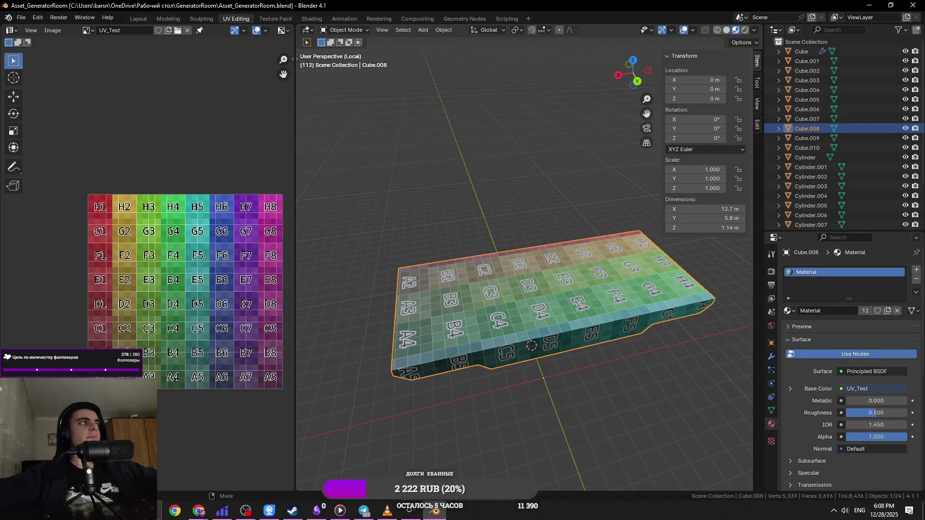
key(alt+Tab)
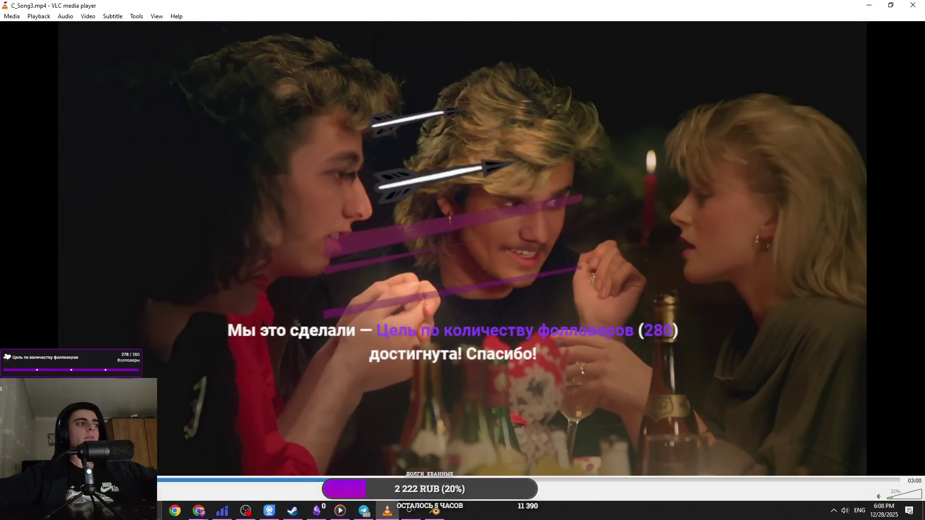
- Switch back from VLC to the Blender window
key(alt+Tab)
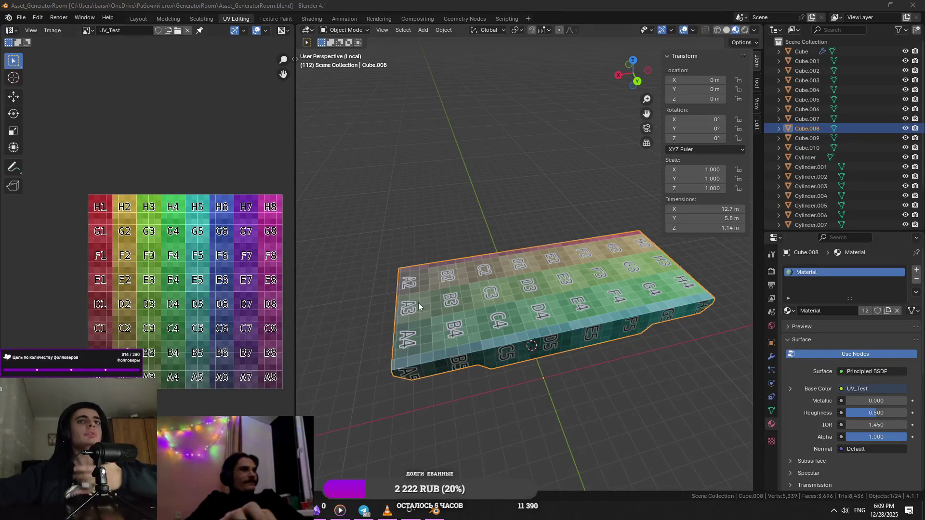
scroll(418, 302, down, 3)
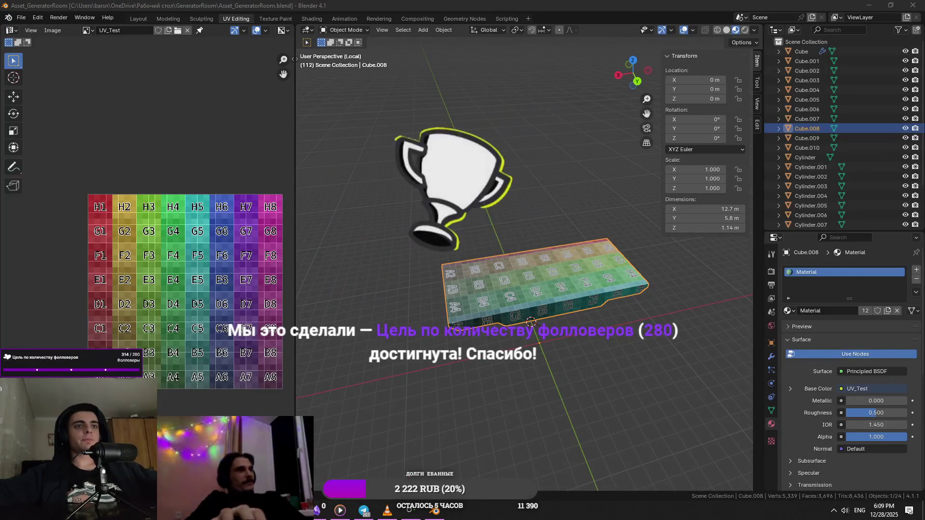
middle_drag(442, 368, 509, 296)
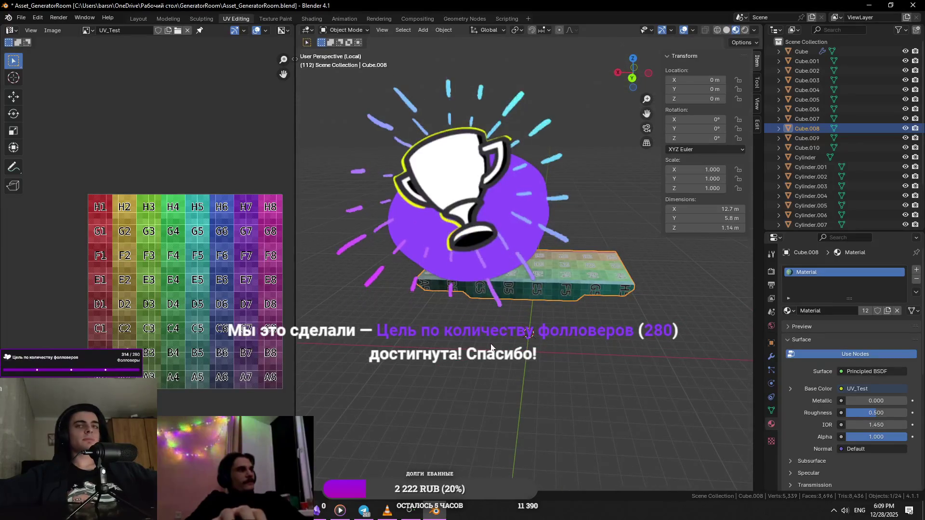
scroll(510, 296, up, 4)
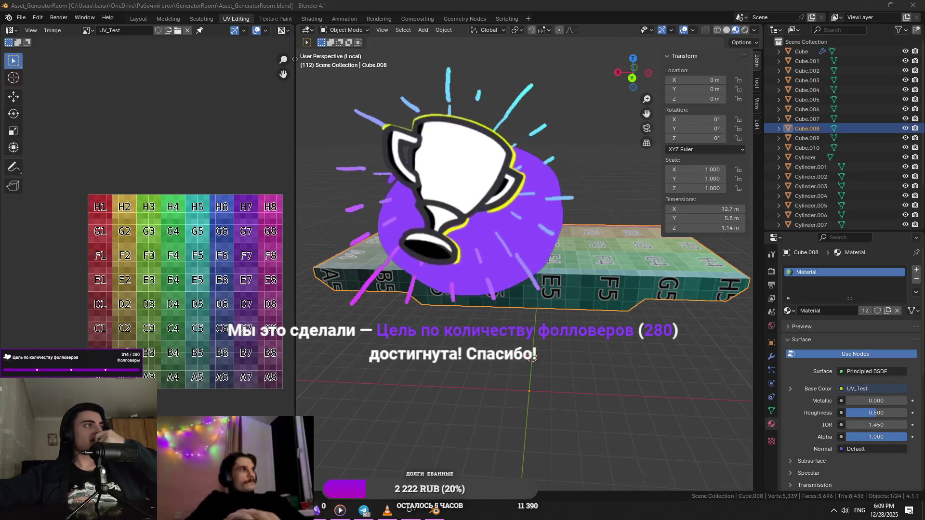
middle_drag(533, 360, 602, 312)
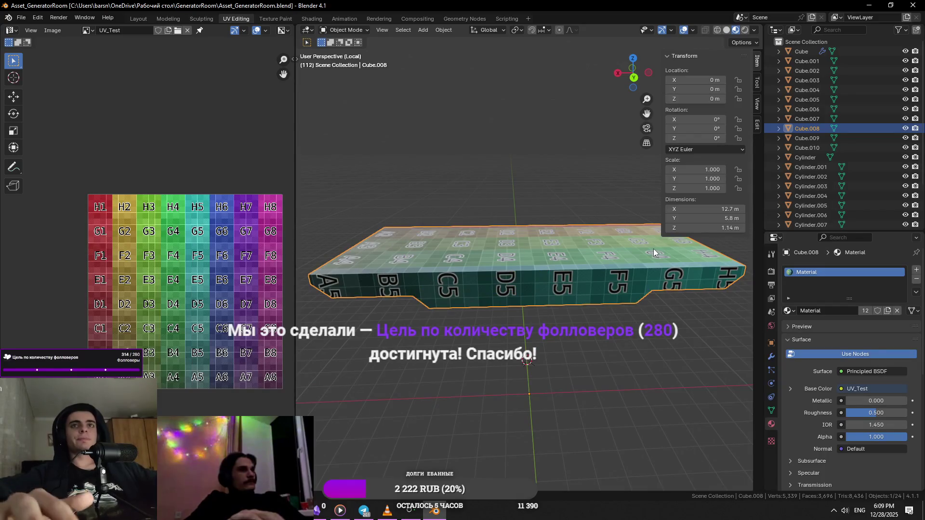
middle_drag(654, 249, 653, 248)
key(Tab)
key(Tab)
key(Tab)
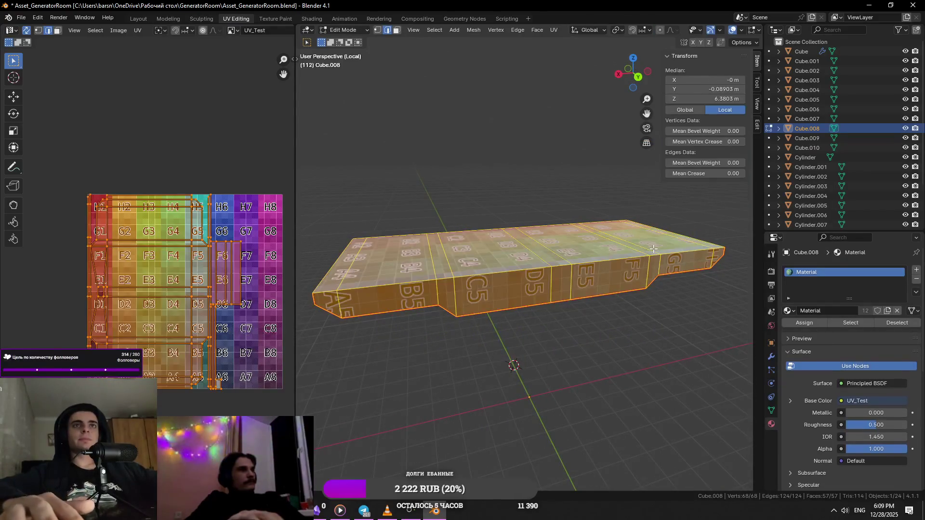
- Check the slab's unwrap in Local View, then return to the full box in Object Mode
key(KP_Divide)
scroll(653, 249, up, 3)
key(KP_Divide)
key(KP_Divide)
key(KP_Divide)
key(KP_Divide)
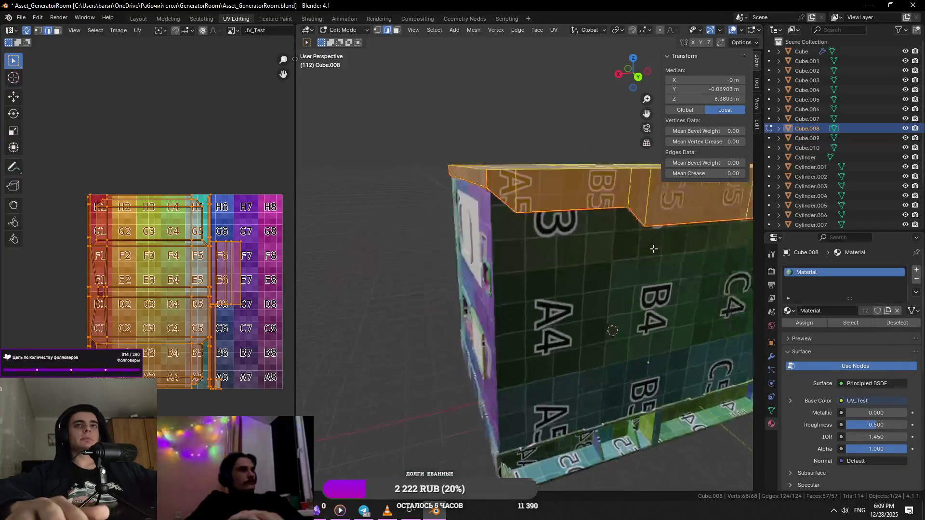
key(KP_Divide)
key(KP_Divide)
key(KP_Divide)
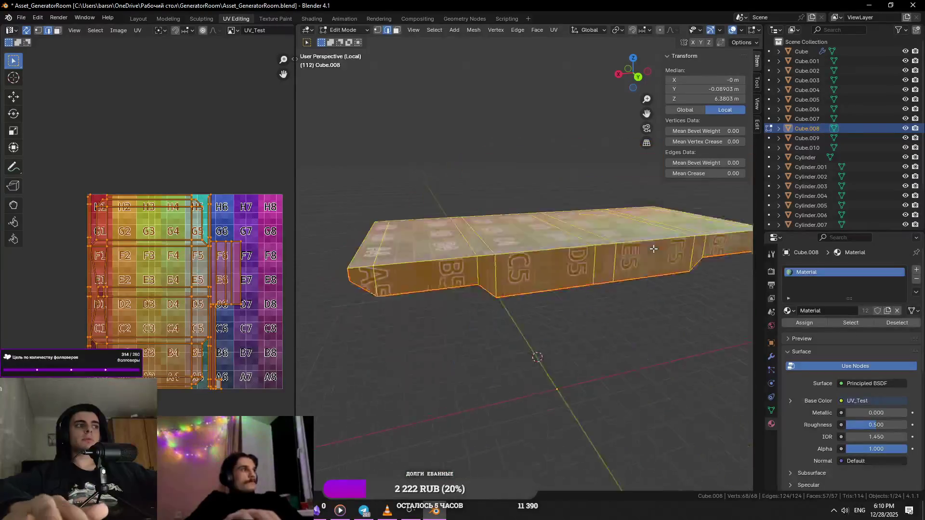
key(KP_Divide)
key(Tab)
click(692, 405)
key(Tab)
key(Tab)
scroll(622, 366, down, 3)
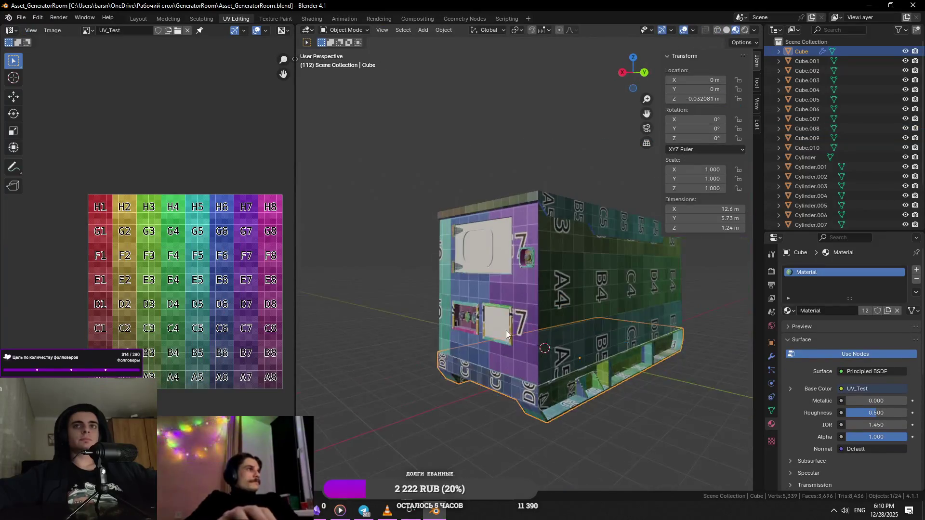
- Isolate the Cube.005 wall panel in Local View and enter its mesh to check UVs
click(506, 334)
key(KP_Divide)
key(KP_Divide)
key(KP_Divide)
key(Tab)
middle_drag(505, 336, 512, 209)
key(Tab)
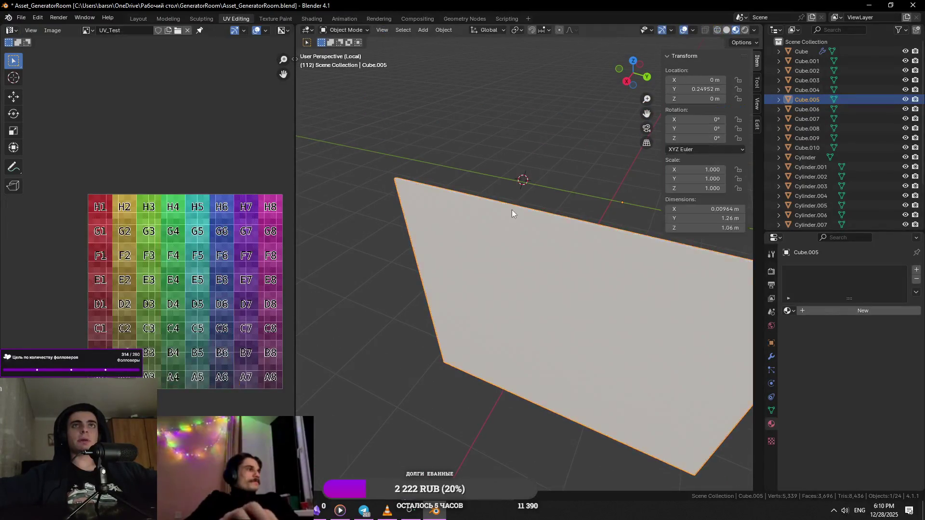
- Isolate the Cube.003 window frame in Local View and select edges along its side
key(KP_Divide)
click(500, 235)
key(KP_Divide)
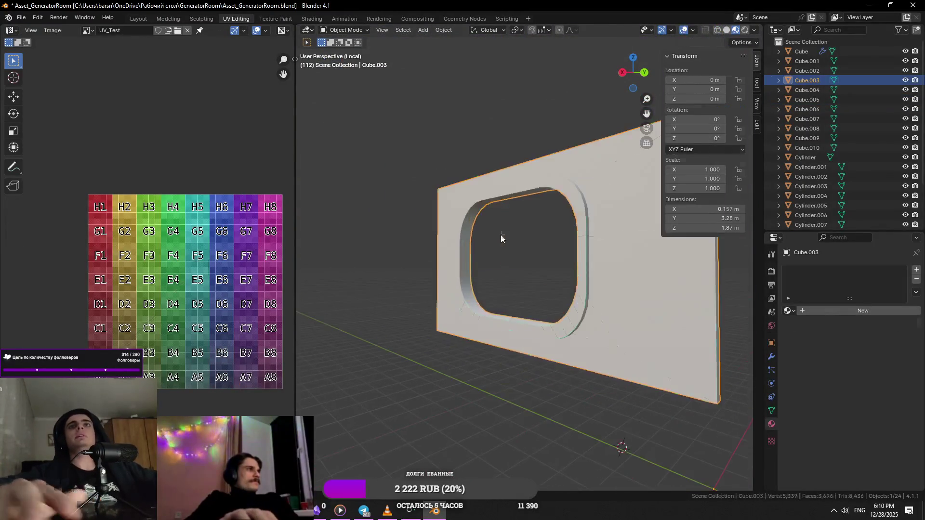
key(KP_Divide)
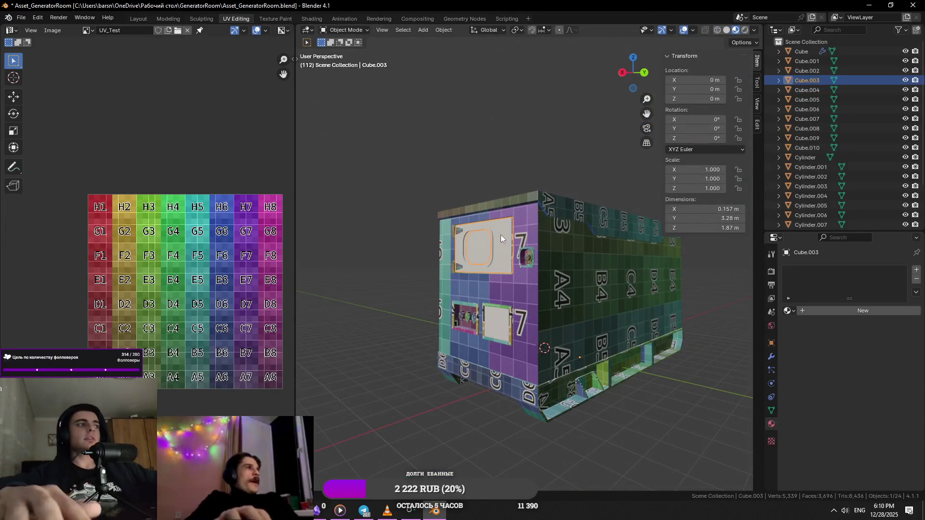
key(KP_Divide)
key(Tab)
mouse_move(560, 327)
middle_down()
mouse_move(506, 304)
mouse_move(491, 328)
middle_up()
click(497, 298)
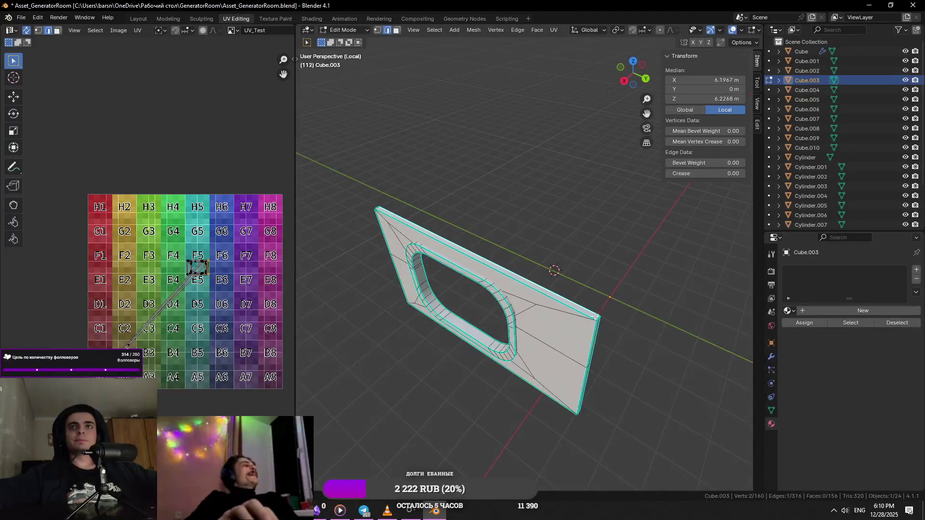
key(Tab)
key(Tab)
click(490, 289)
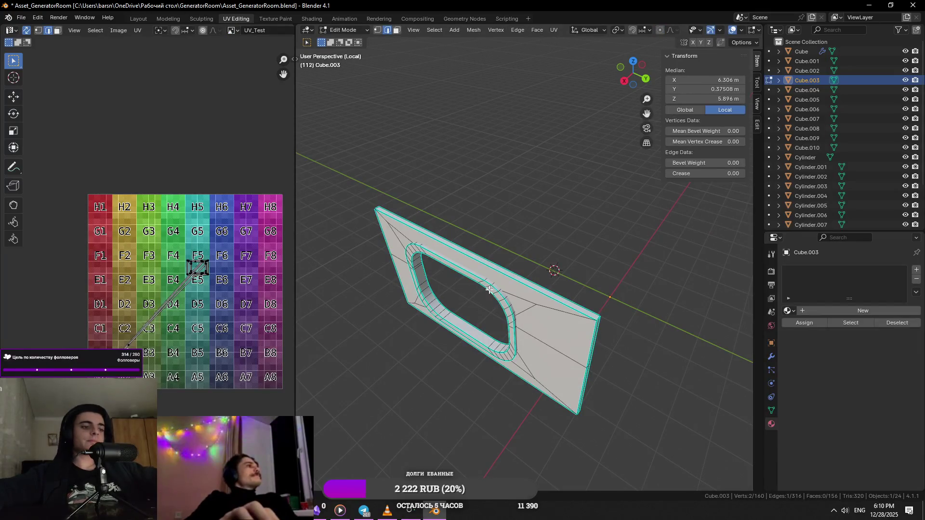
alt+click(490, 289)
middle_drag(490, 290, 563, 340)
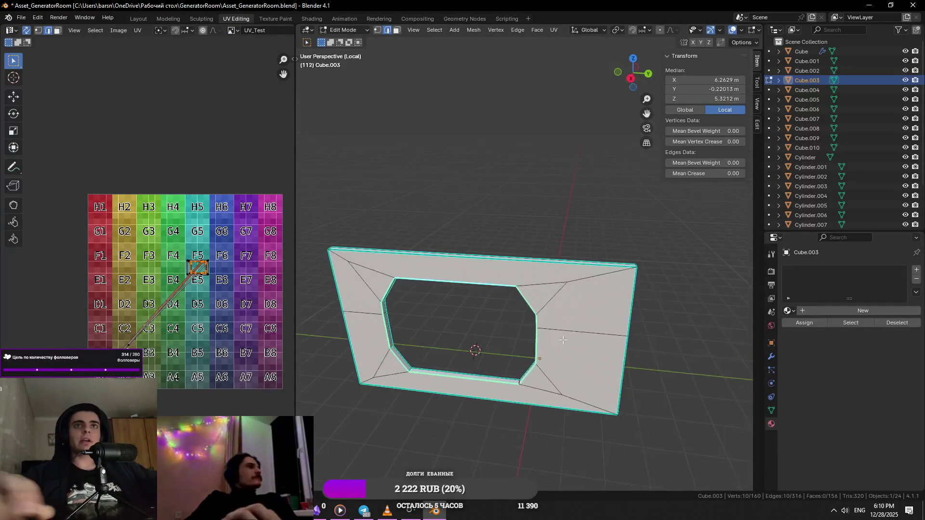
scroll(562, 340, up, 5)
- Mark seams on the loop around the window opening and the frame's side edges
alt+shift+click(423, 340)
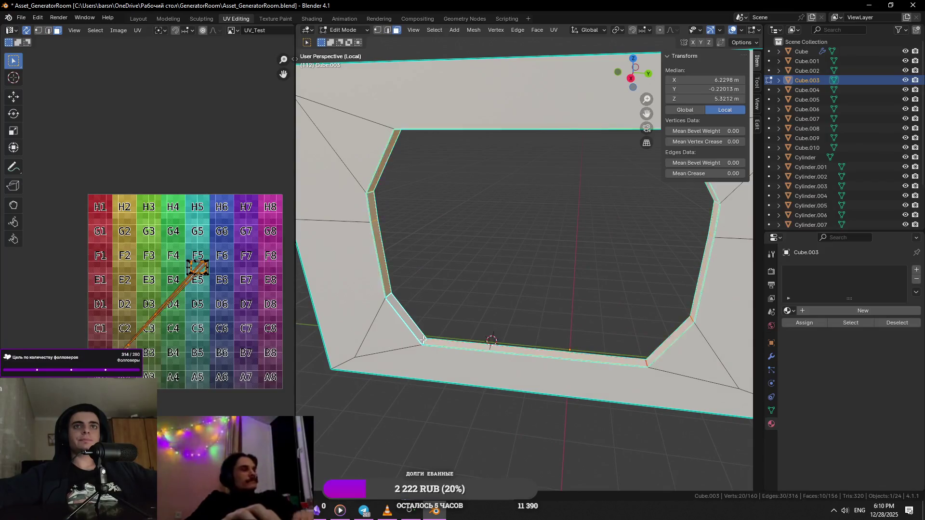
right_click(533, 342)
click(528, 336)
scroll(436, 334, down, 3)
click(513, 356)
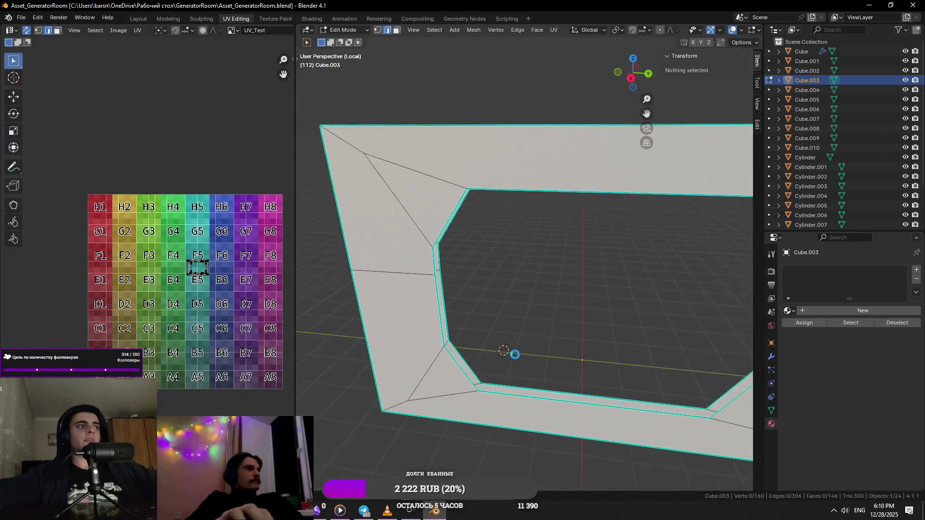
middle_drag(512, 355, 606, 402)
right_click(606, 387)
middle_drag(606, 387, 433, 217)
right_click(403, 240)
click(449, 309)
mouse_move(449, 308)
middle_down()
mouse_move(468, 280)
mouse_move(482, 384)
middle_up()
mouse_move(539, 394)
middle_down()
mouse_move(515, 323)
mouse_move(388, 250)
middle_up()
right_click(483, 290)
click(484, 299)
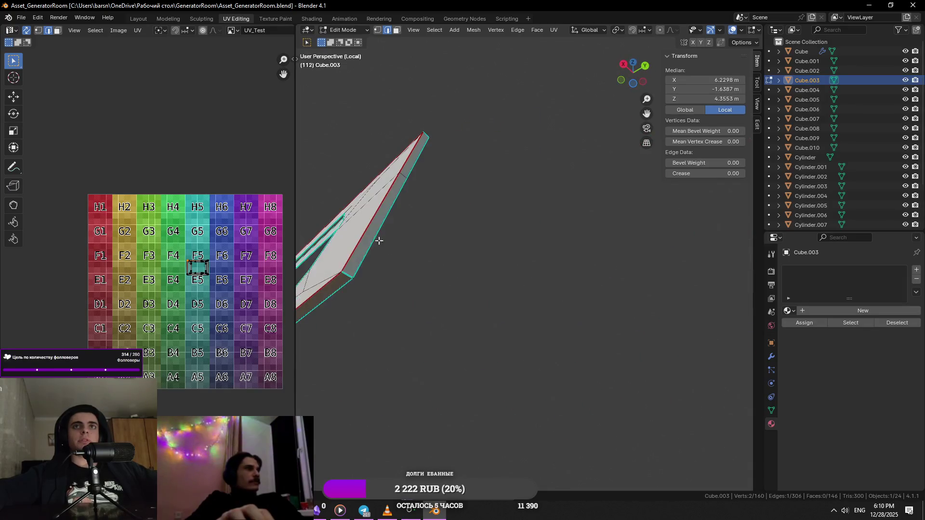
right_click(347, 281)
click(349, 275)
- Check the frame's tip, then select the whole mesh and unwrap its UVs
middle_drag(349, 275, 424, 275)
click(420, 285)
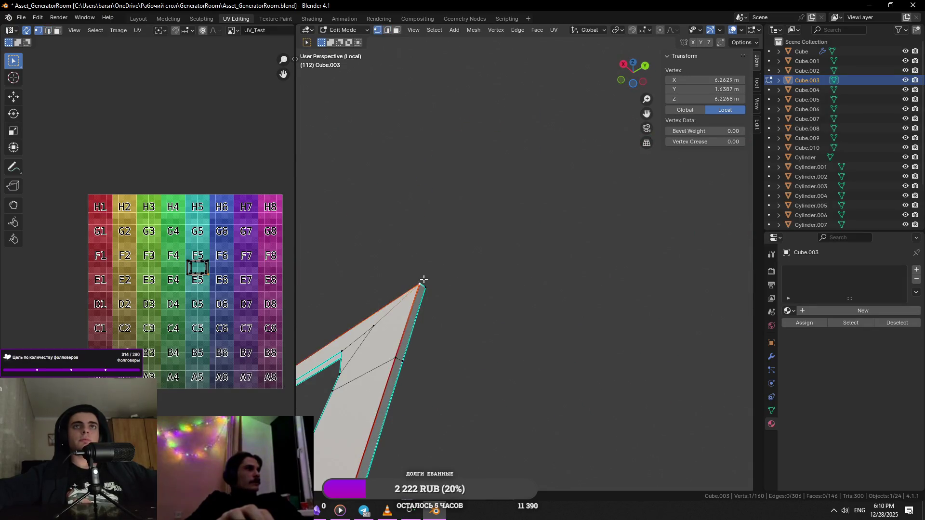
key(KP_Decimal)
key(2)
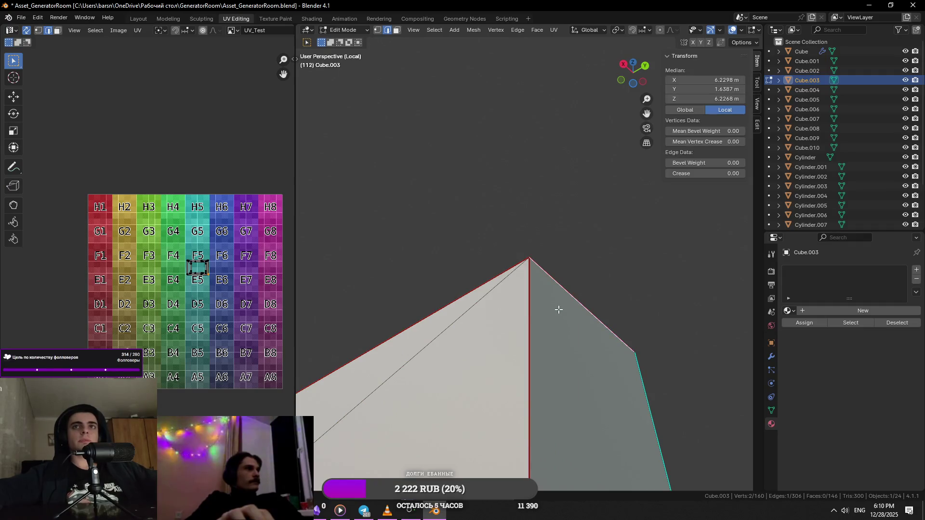
scroll(506, 325, down, 3)
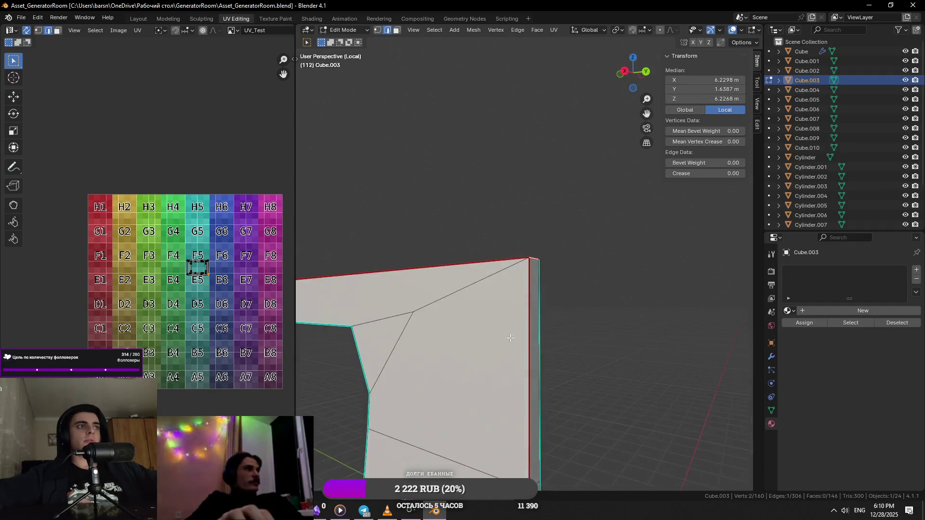
scroll(440, 354, down, 3)
mouse_move(440, 355)
middle_down()
mouse_move(364, 342)
mouse_move(421, 325)
mouse_move(478, 324)
mouse_move(528, 208)
middle_up()
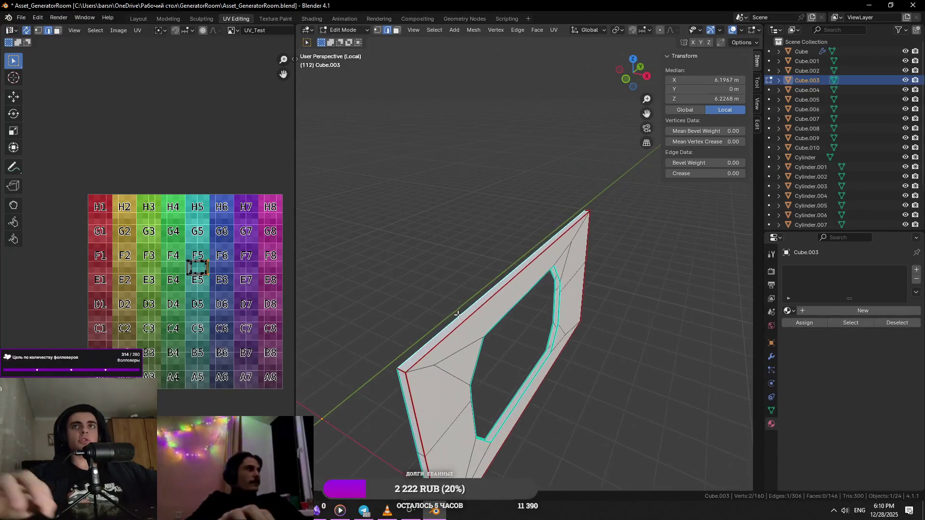
key(a)
click(554, 30)
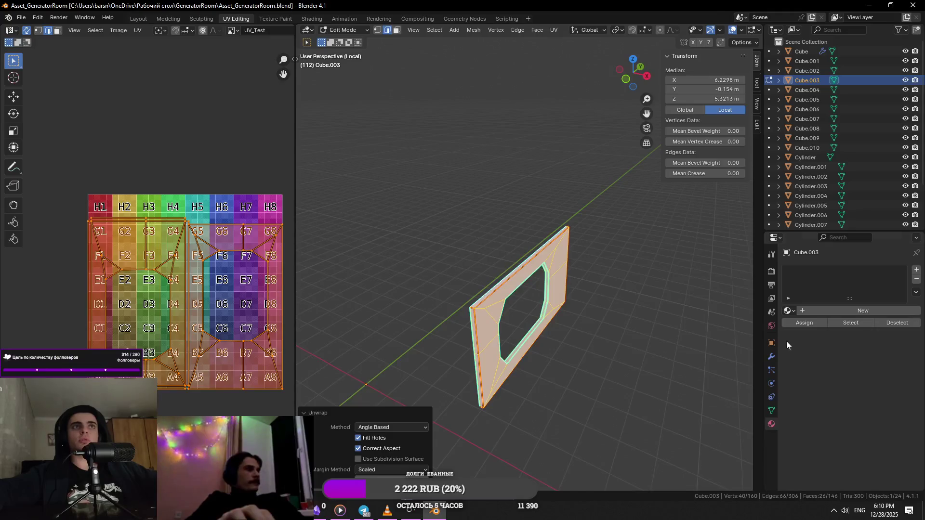
- Assign the UV_Test checker material to the Cube.003 frame
click(788, 310)
click(797, 329)
mouse_move(550, 303)
middle_down()
mouse_move(636, 283)
mouse_move(546, 306)
middle_up()
scroll(547, 306, up, 2)
- Select the frame's flat plane as linked geometry and hide it, leaving the ring
click(562, 291)
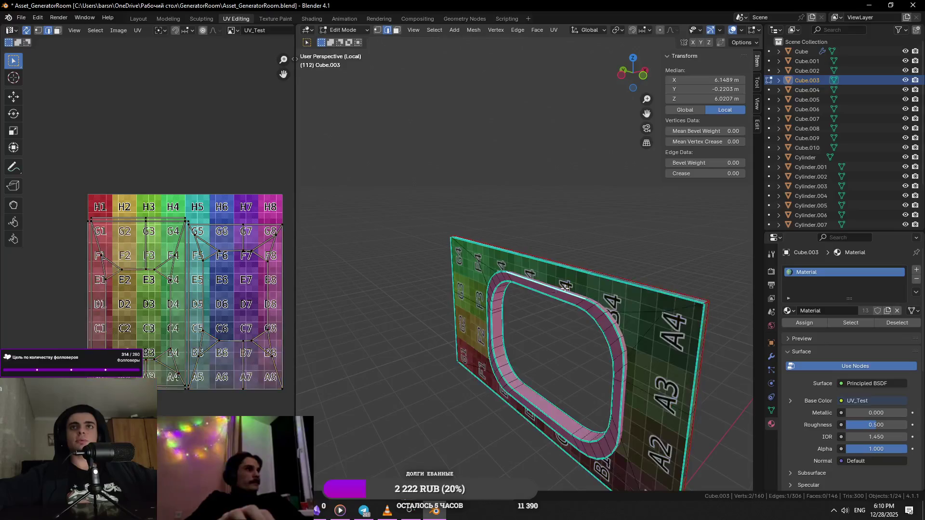
key(ctrl+l)
key(h)
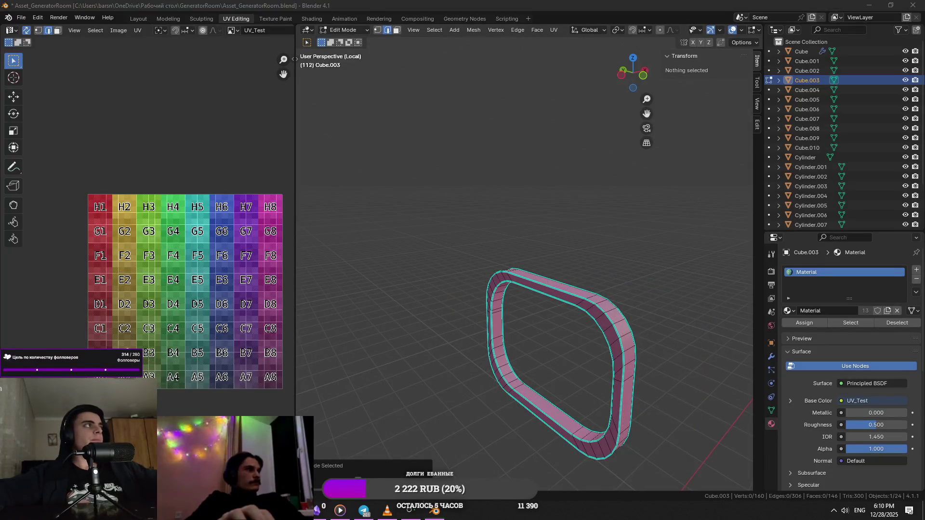
- Mark seams on the ring's long loop and its corner cross-section loops
click(498, 277)
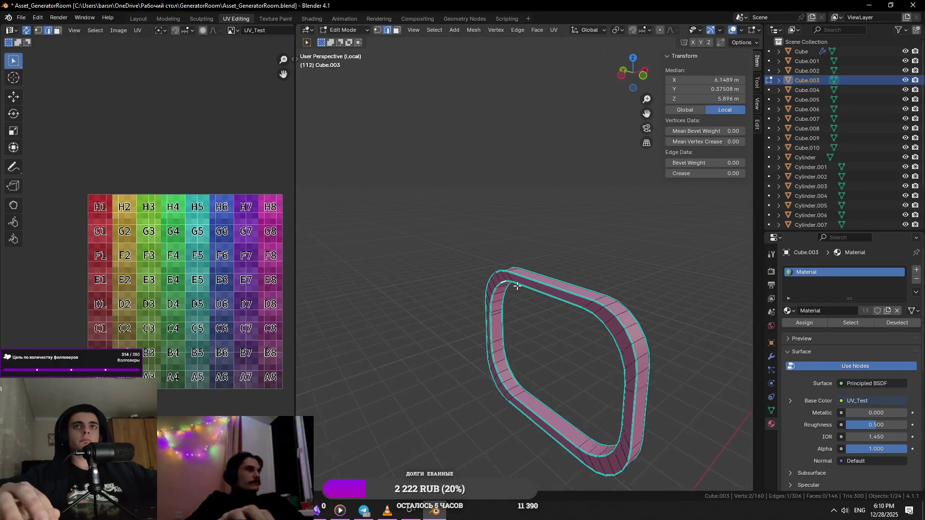
key(KP_Decimal)
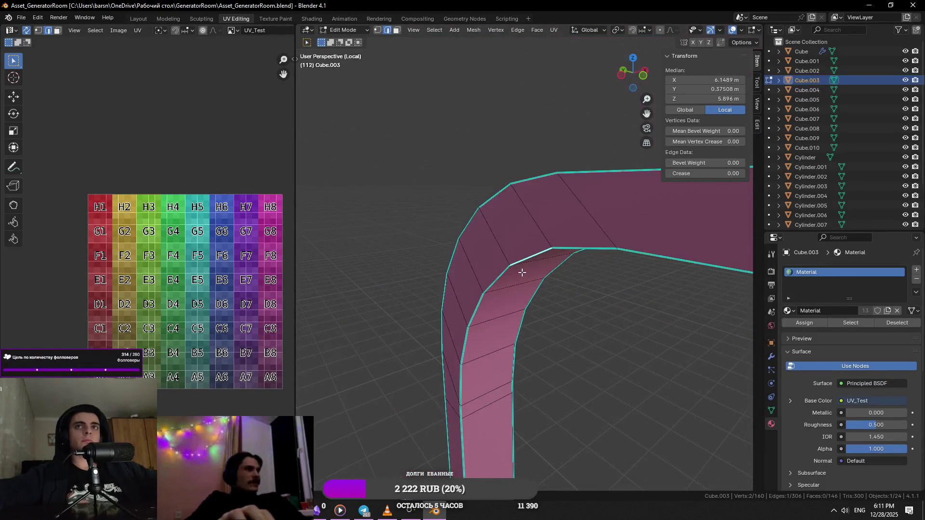
scroll(519, 280, down, 5)
middle_drag(631, 272, 550, 272)
alt+click(549, 273)
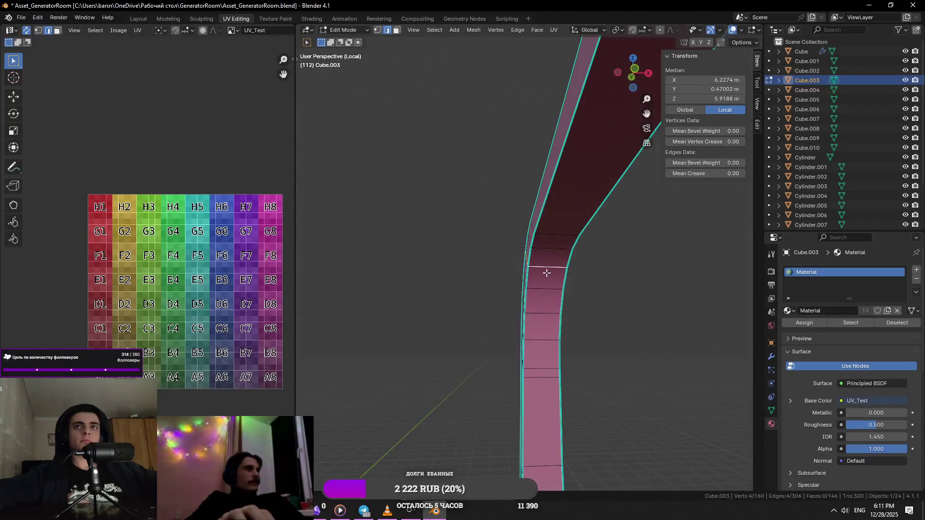
alt+click(529, 275)
key(ctrl+e)
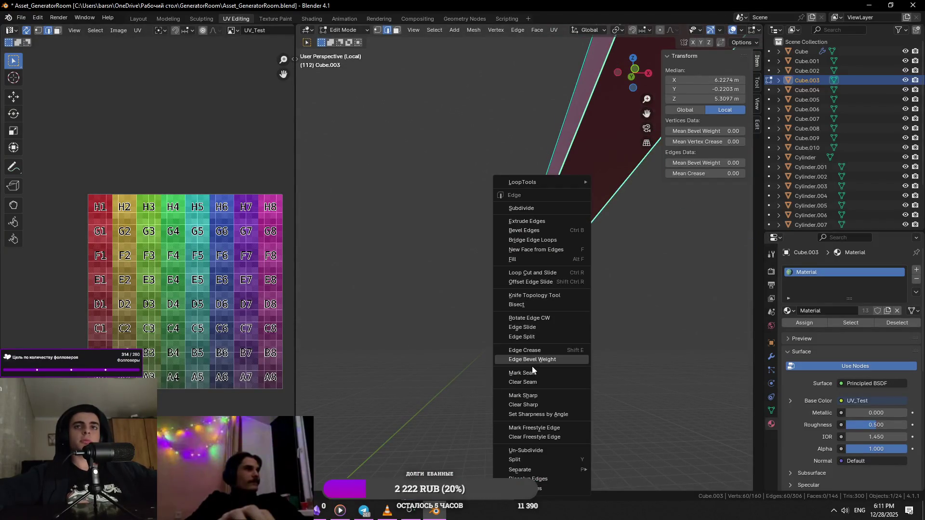
click(528, 371)
alt+click(561, 294)
mouse_move(459, 314)
middle_down()
mouse_move(562, 295)
mouse_move(501, 315)
mouse_move(517, 331)
middle_up()
key(ctrl+e)
click(563, 314)
alt+click(554, 286)
key(ctrl+e)
scroll(516, 340, down, 4)
scroll(544, 297, up, 4)
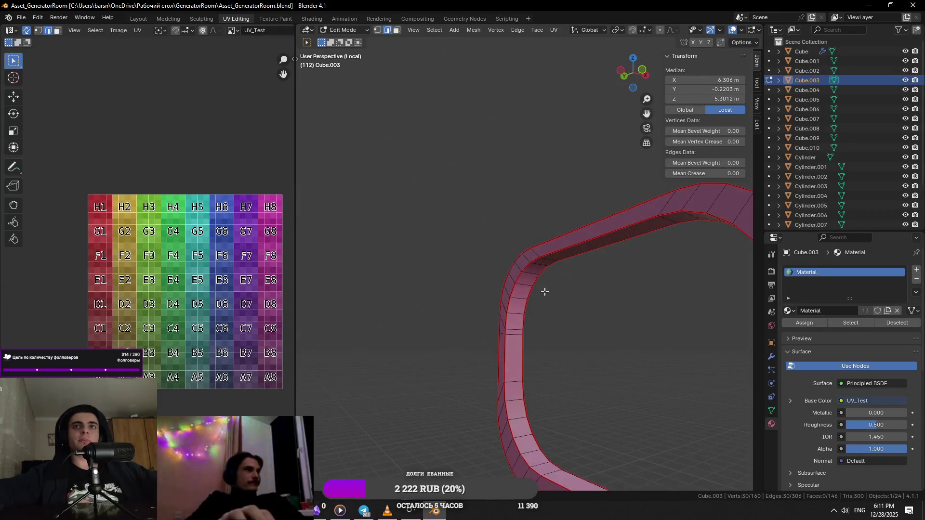
- From Left Orthographic view, mark the ring's corner edges as seams and select the whole ring
middle_drag(549, 269, 575, 256)
middle_drag(598, 294, 685, 222)
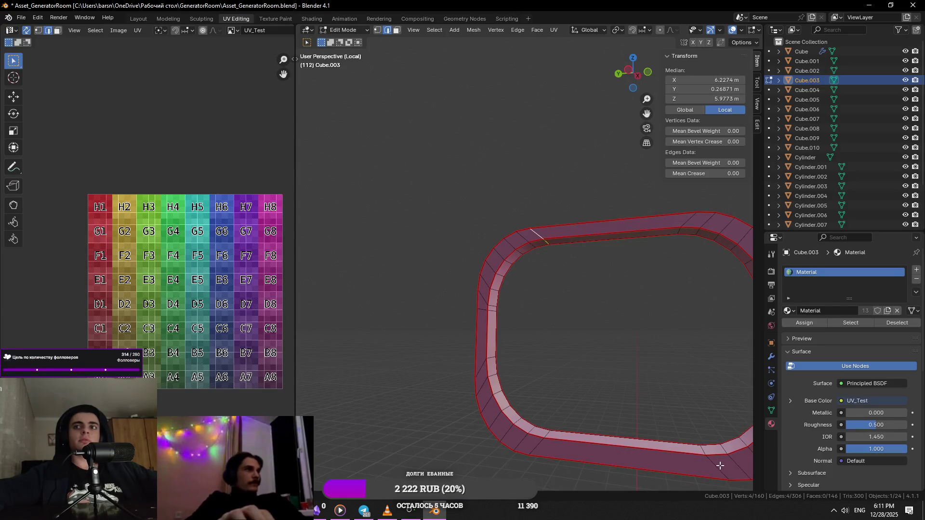
right_click(568, 450)
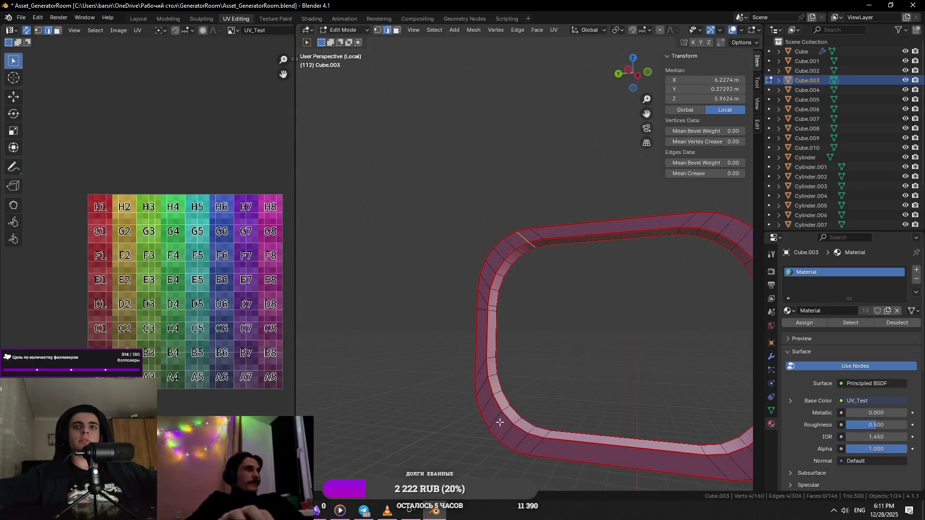
middle_drag(497, 422, 510, 430)
key(KP_1)
key(KP_3)
key(ctrl+KP_3)
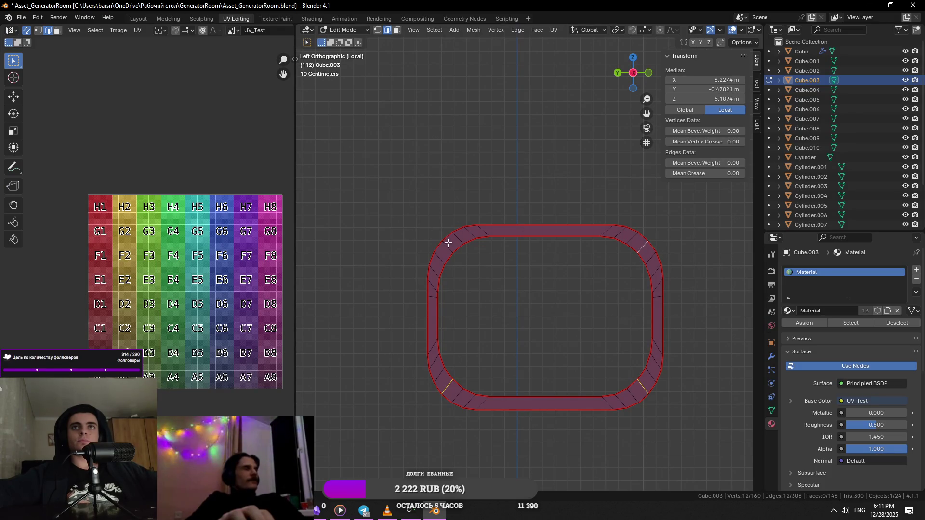
right_click(698, 319)
click(697, 320)
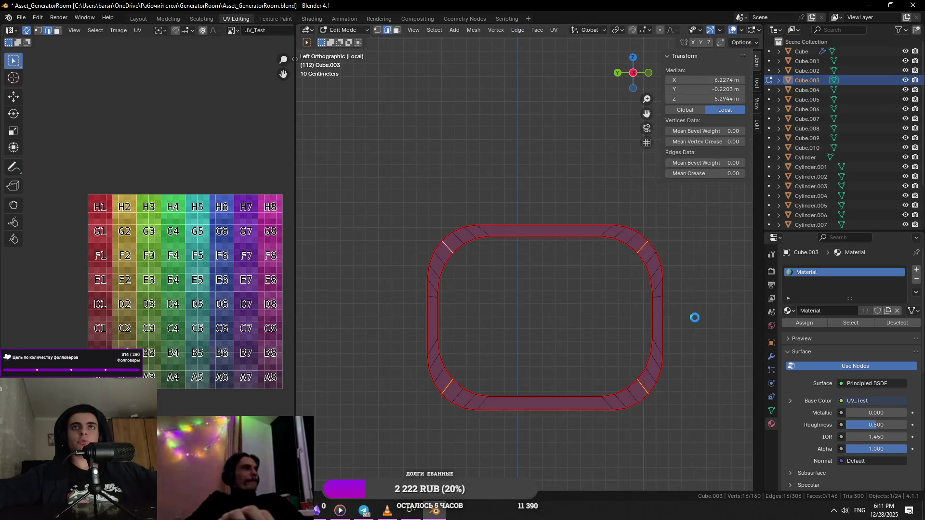
key(ctrl+l)
middle_drag(653, 325, 481, 339)
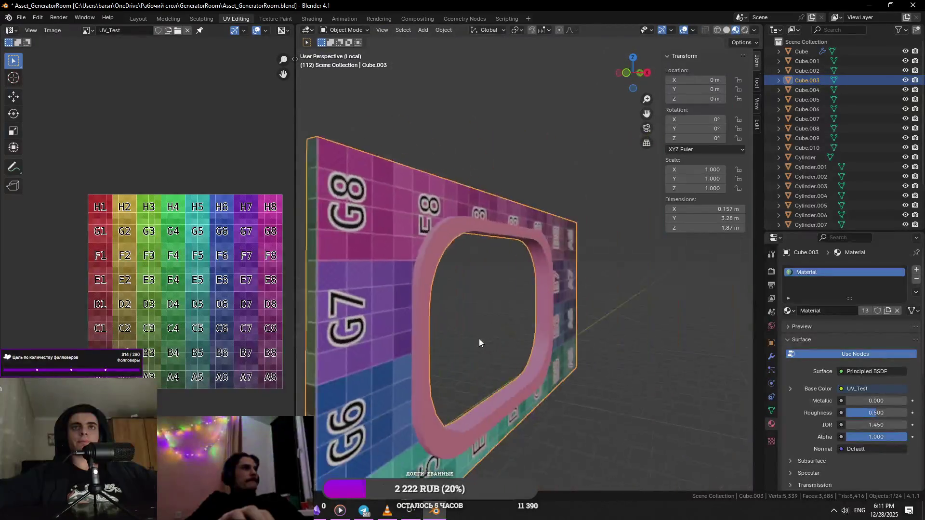
- Unwrap the seamed ring onto the checker, then re-isolate the window frame for editing
click(553, 30)
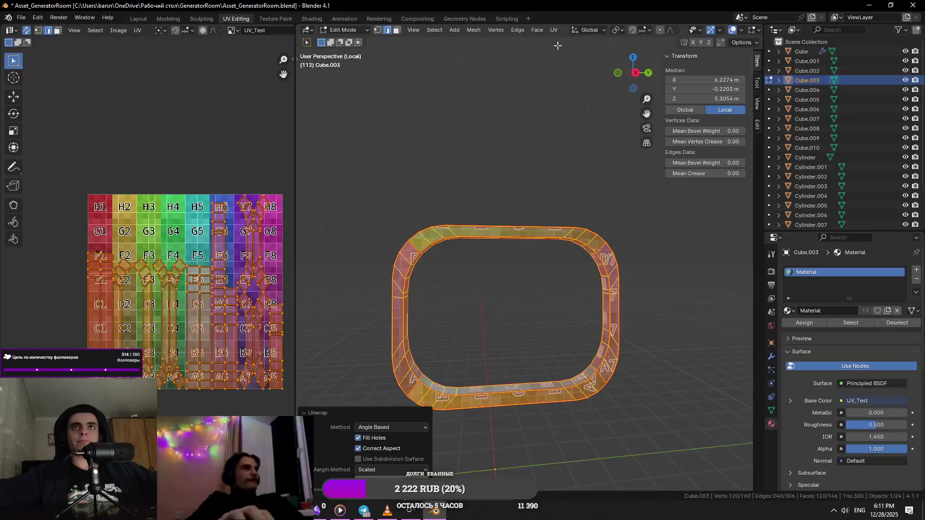
key(Tab)
key(KP_Divide)
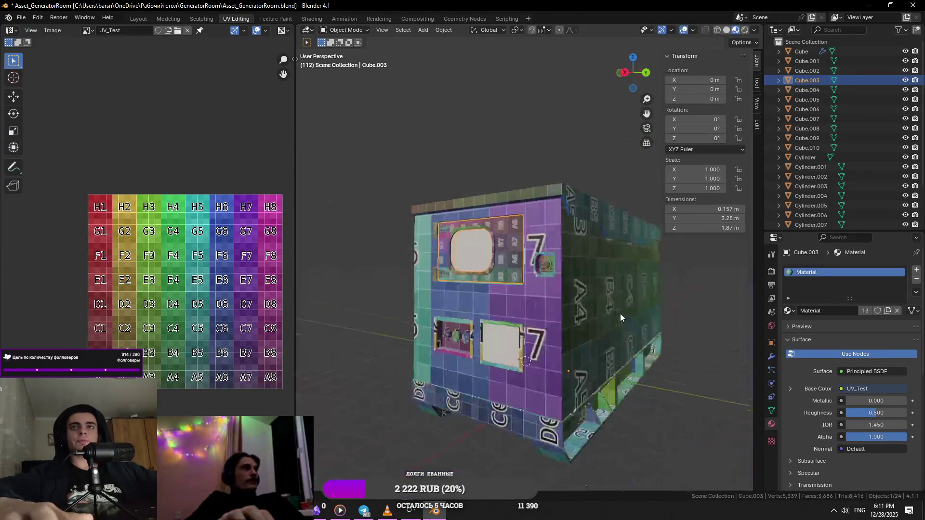
key(KP_Divide)
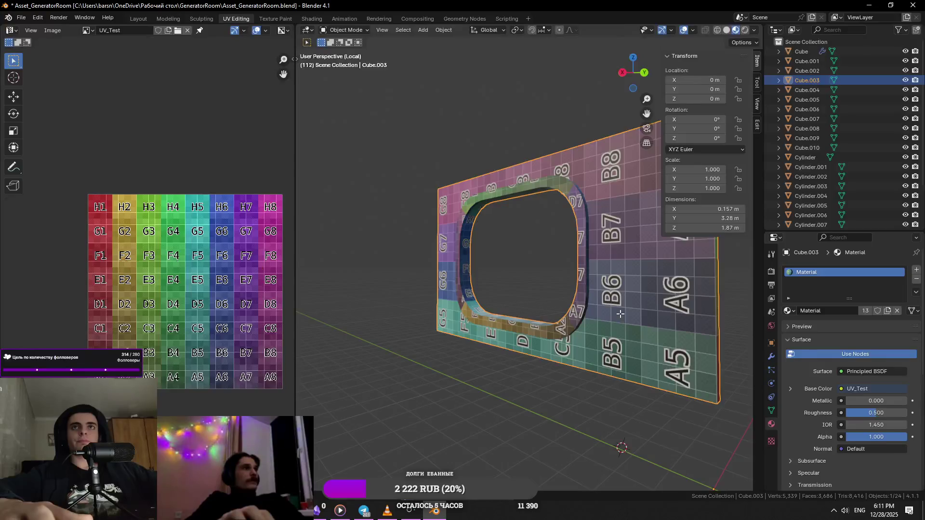
key(Tab)
right_click(620, 314)
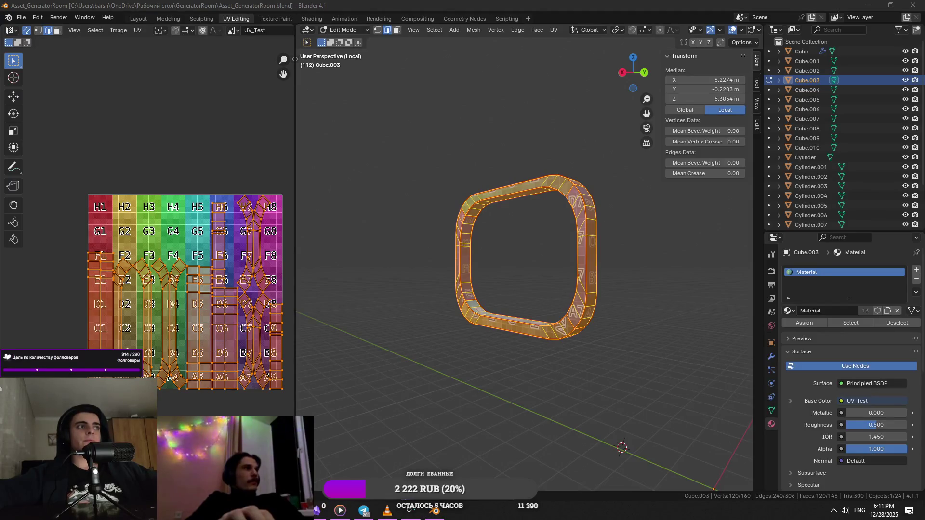
scroll(428, 278, down, 6)
- Reveal the hidden frame faces, unwrap Cube.003 again, show the whole box and select Cube.005
key(KP_Decimal)
middle_drag(605, 272, 635, 349)
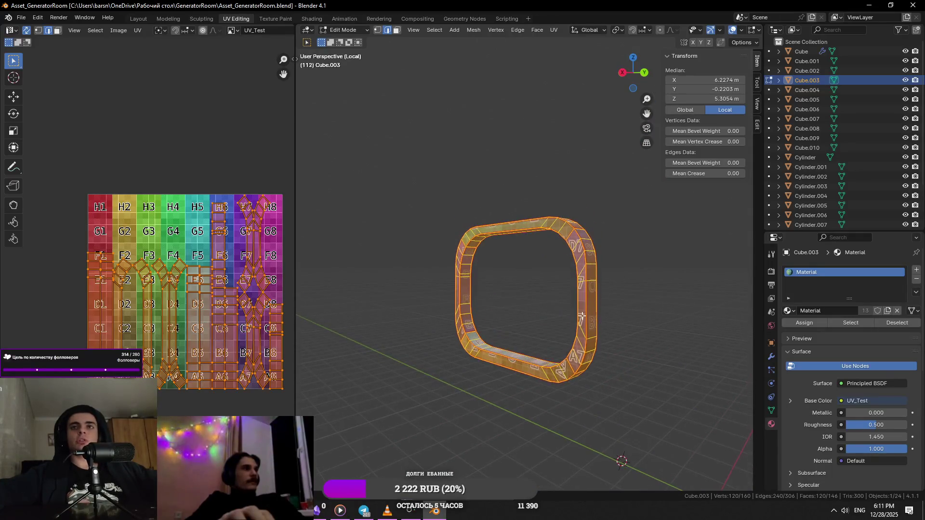
key(alt+h)
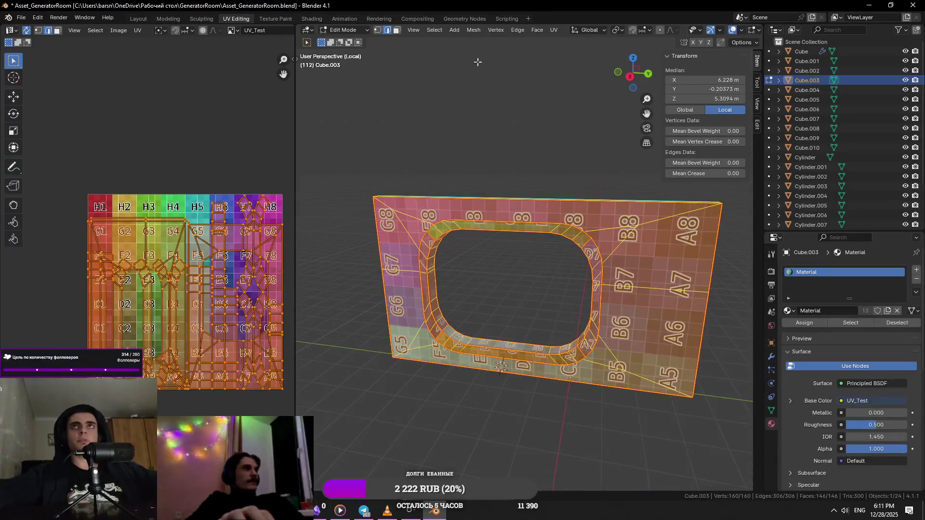
click(554, 30)
key(Tab)
key(KP_Divide)
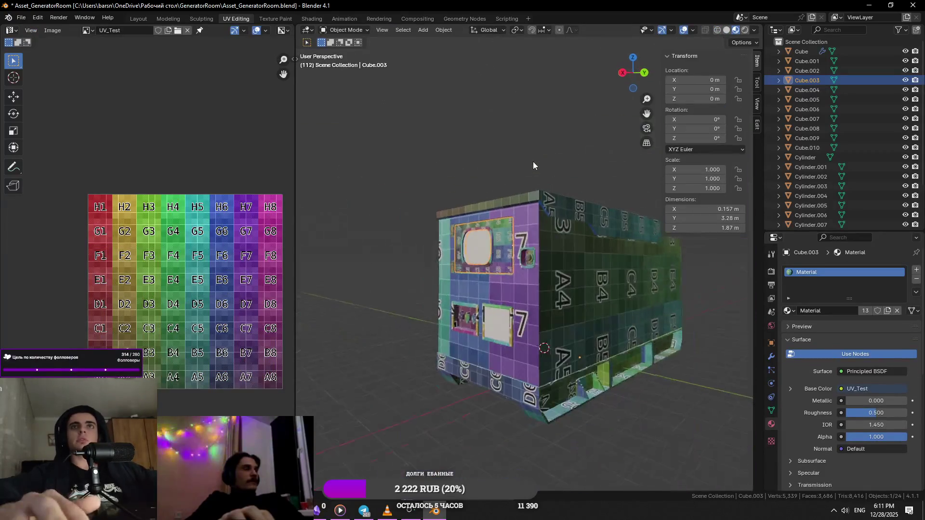
click(493, 340)
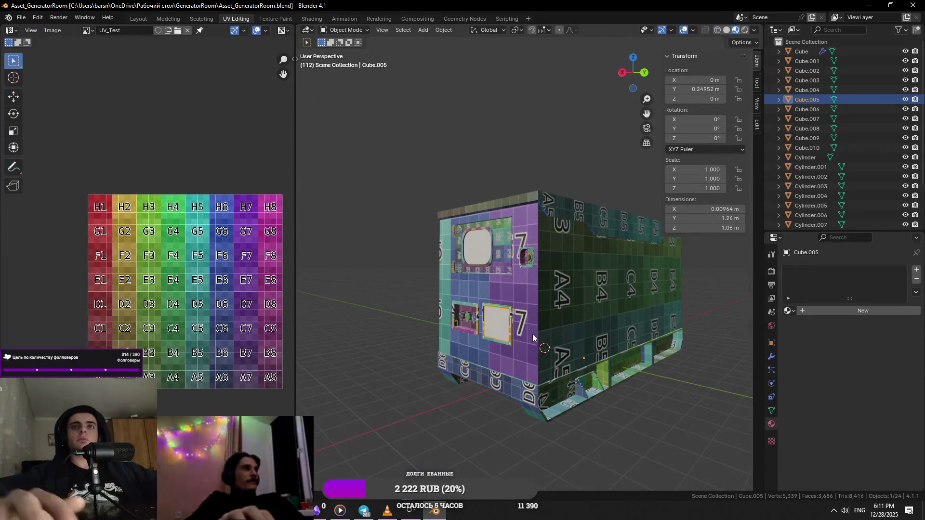
- Assign the existing checker material to the lower window frame Cube.005
click(789, 311)
click(809, 330)
key(Tab)
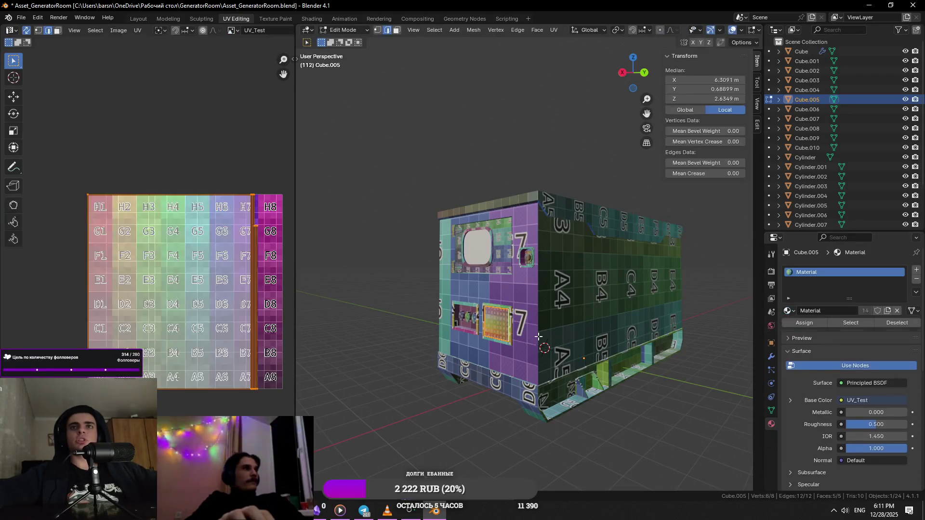
key(KP_Divide)
key(Tab)
scroll(521, 341, up, 5)
- Orbit to the box side and isolate the small Cylinder.013 in local view
middle_drag(472, 286, 445, 257)
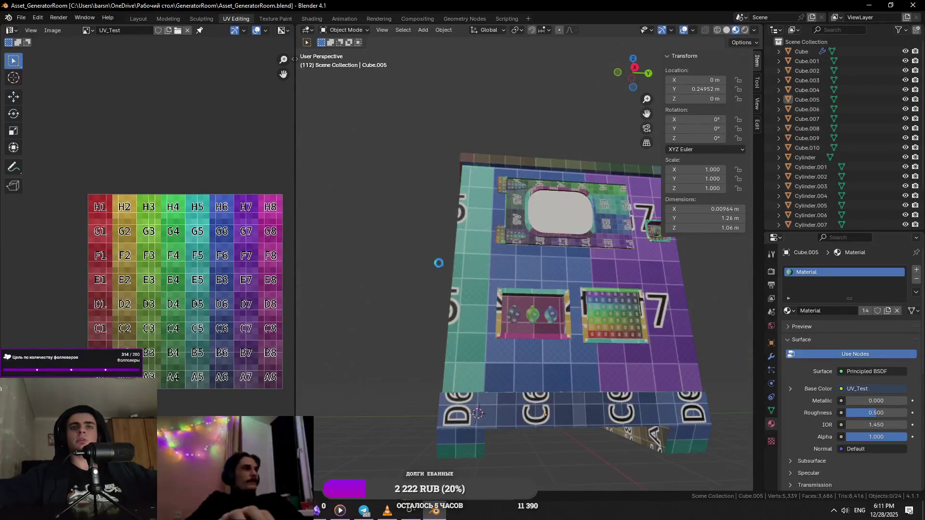
scroll(537, 298, down, 4)
middle_drag(537, 299, 575, 315)
scroll(568, 356, down, 2)
scroll(567, 357, up, 4)
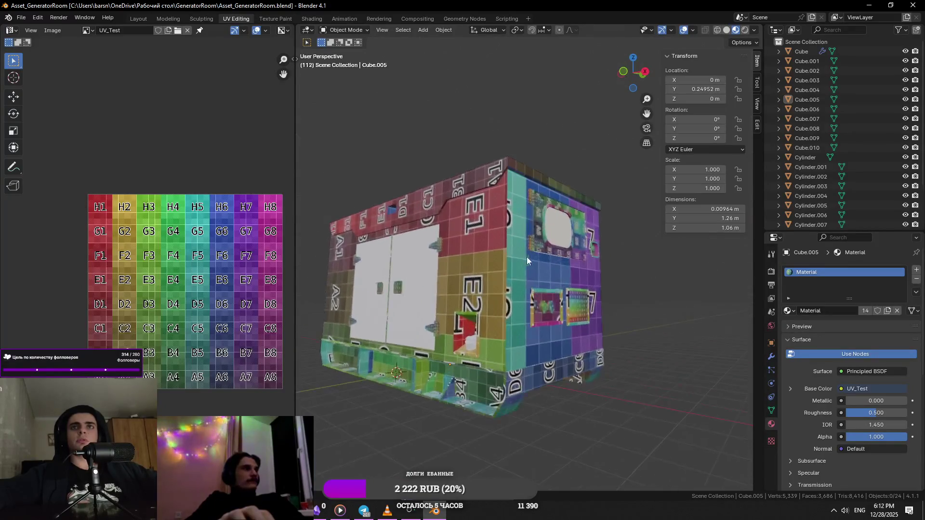
middle_drag(525, 257, 626, 312)
click(622, 365)
click(606, 360)
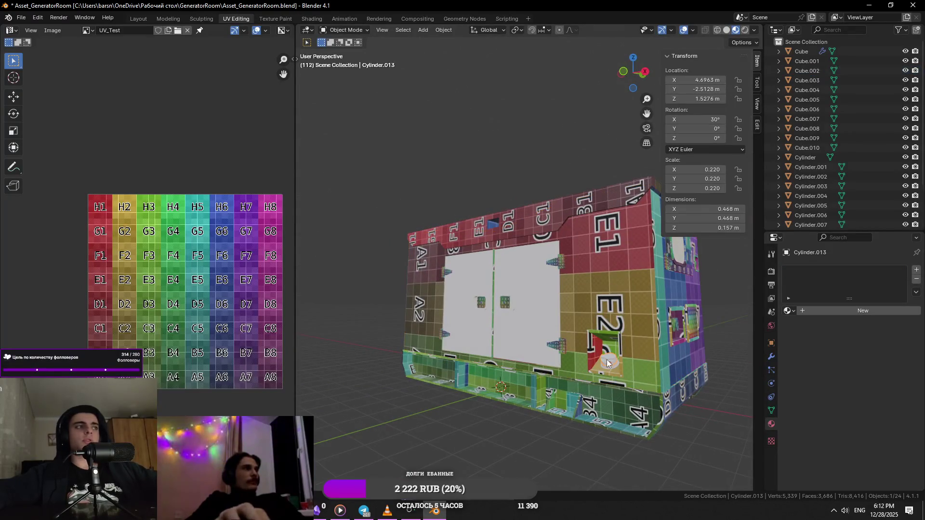
key(KP_Divide)
- Inset Cylinder.013's top face and extrude the inner face inward to form a recessed cap
key(Tab)
scroll(606, 359, down, 4)
middle_drag(630, 383, 533, 287)
scroll(534, 286, up, 2)
click(533, 287)
scroll(533, 300, up, 3)
scroll(532, 299, down, 2)
key(i)
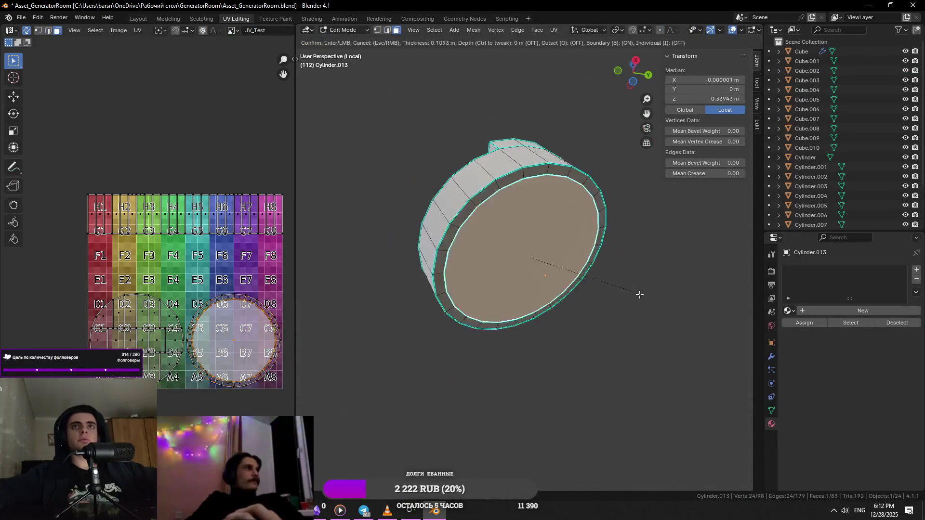
click(639, 294)
key(e)
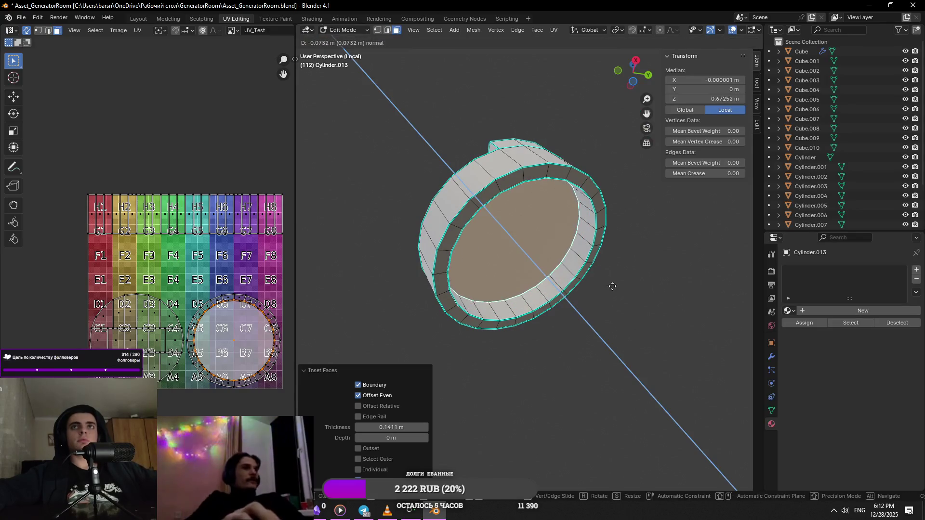
click(608, 288)
key(Tab)
- Check the cylinder against the full room, start a Z-axis move and cancel it
mouse_move(604, 289)
middle_down()
mouse_move(561, 333)
mouse_move(672, 315)
mouse_move(556, 320)
middle_up()
key(KP_Divide)
key(KP_Divide)
key(g)
key(z)
key(z)
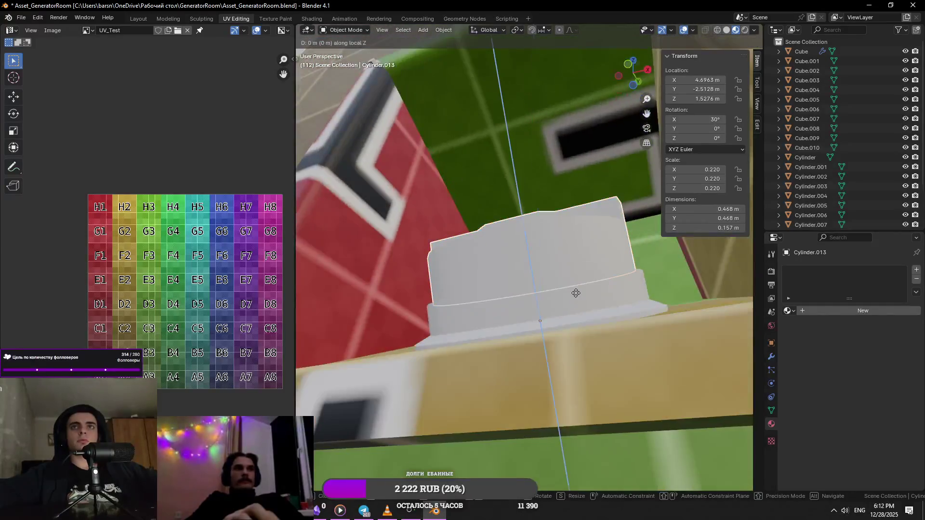
right_click(574, 282)
mouse_move(575, 282)
middle_down()
mouse_move(576, 303)
mouse_move(544, 301)
mouse_move(611, 330)
middle_up()
- Isolate Cylinder.013 in Edit Mode and mark two edge loops as seams
key(Tab)
key(KP_Divide)
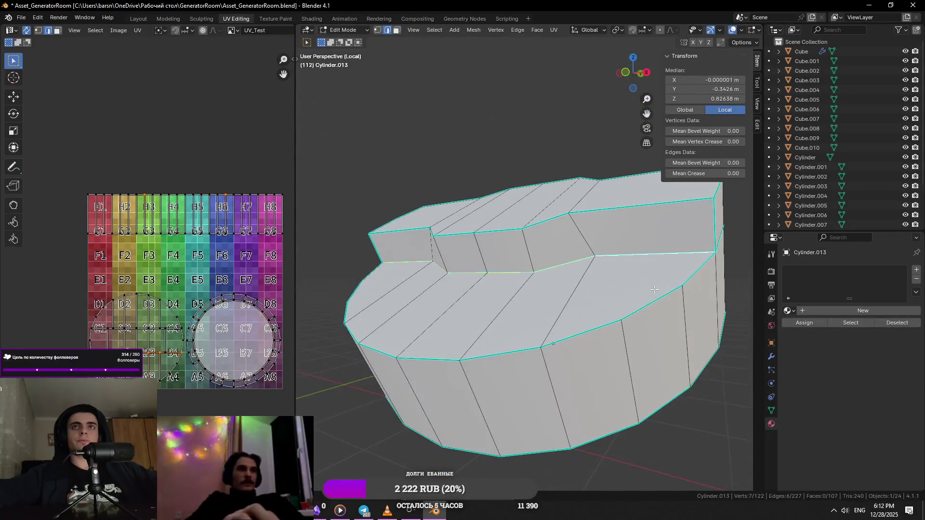
middle_drag(677, 287, 542, 343)
scroll(588, 334, up, 2)
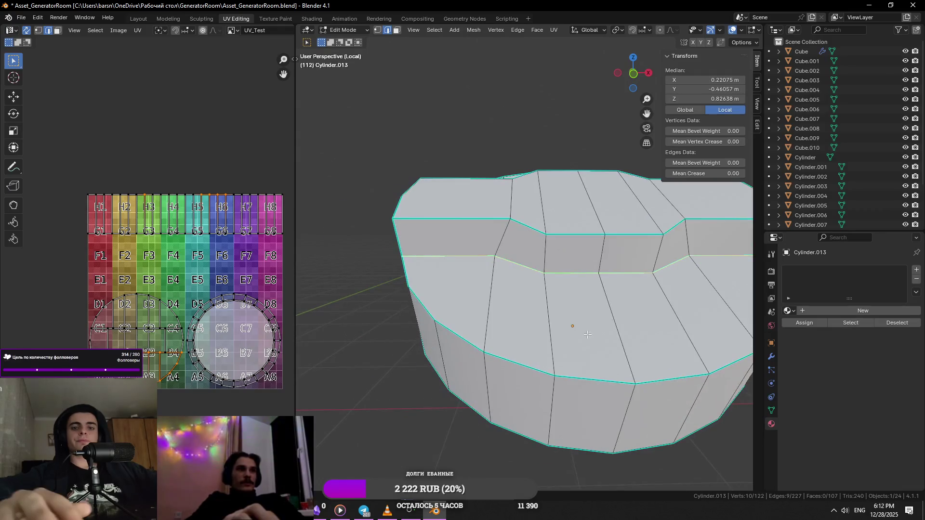
right_click(573, 371)
click(558, 371)
mouse_move(558, 371)
middle_down()
mouse_move(593, 318)
mouse_move(549, 310)
middle_up()
click(622, 337)
right_click(583, 315)
click(583, 316)
- In vertex mode, pick two step vertices and join them with a new edge (J)
key(1)
click(506, 318)
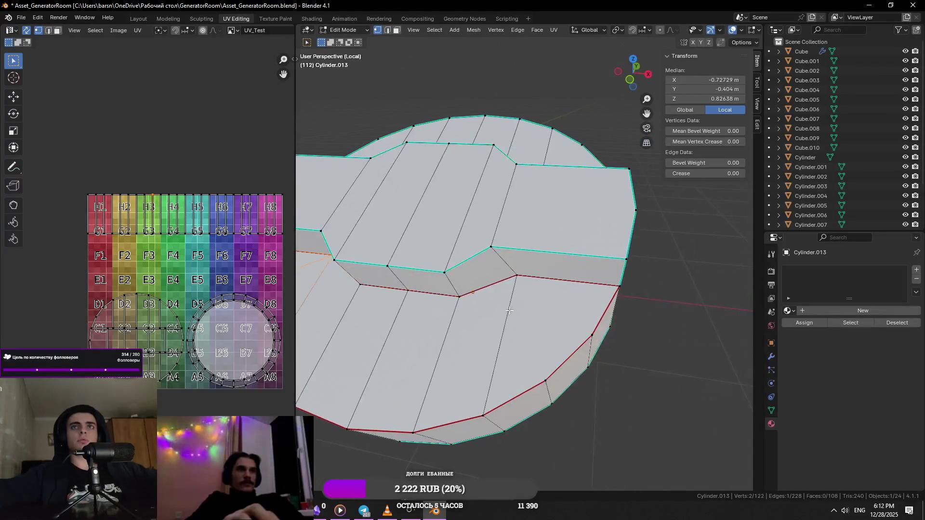
click(517, 275)
scroll(572, 324, down, 3)
shift+click(595, 324)
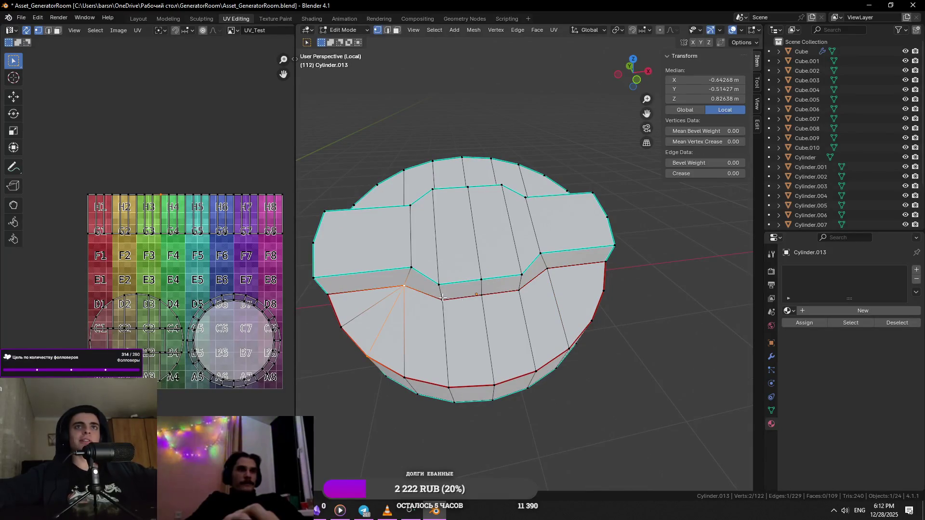
middle_drag(436, 294, 527, 277)
click(527, 277)
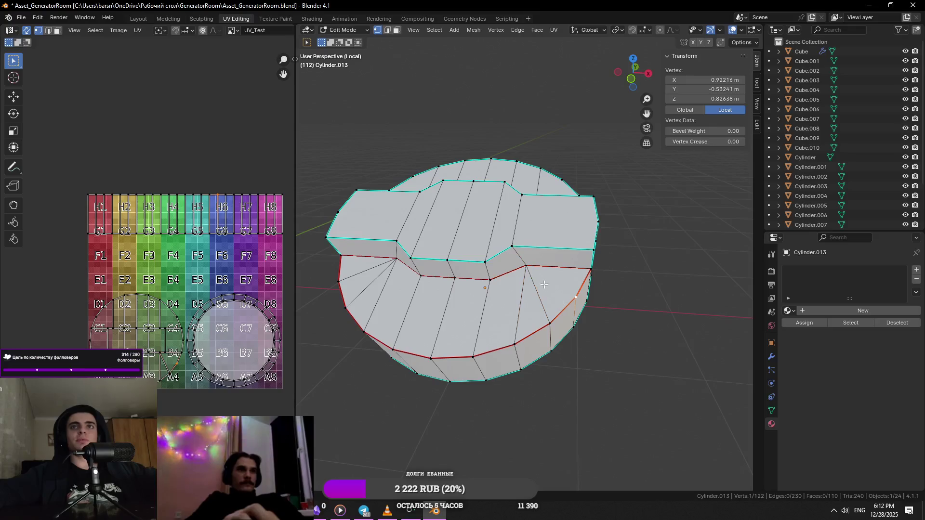
mouse_move(563, 252)
middle_down()
mouse_move(547, 252)
mouse_move(569, 279)
mouse_move(538, 235)
middle_up()
click(547, 251)
shift+click(547, 321)
key(j)
- Mark seams along the stepped edge loops and notch edges of Cylinder.013
click(537, 236)
click(489, 209)
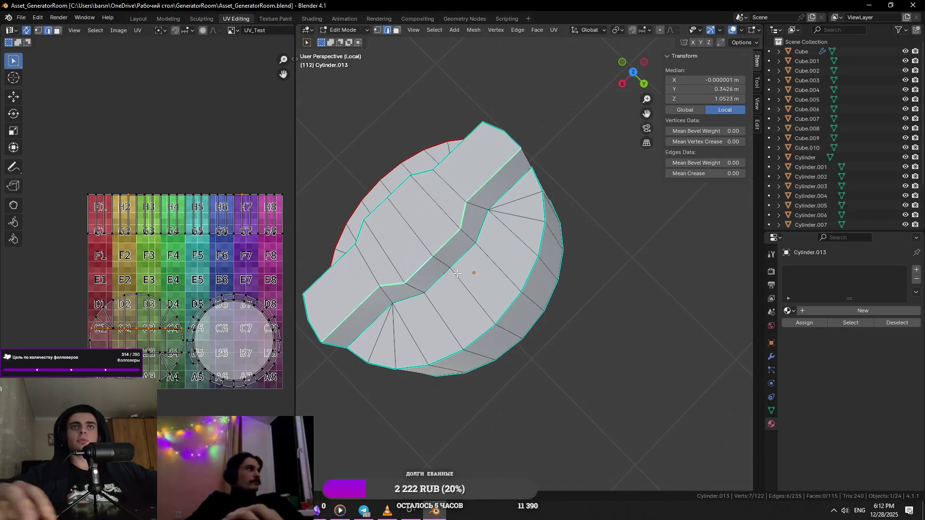
scroll(463, 289, up, 2)
alt+shift+click(496, 320)
right_click(506, 336)
click(528, 340)
alt+shift+click(516, 376)
right_click(517, 376)
click(470, 372)
mouse_move(470, 372)
middle_down()
mouse_move(533, 294)
mouse_move(470, 354)
mouse_move(384, 306)
mouse_move(470, 299)
mouse_move(631, 327)
mouse_move(498, 297)
mouse_move(515, 329)
middle_up()
click(469, 354)
right_click(469, 354)
click(469, 354)
right_click(498, 297)
- Clear the sharp on the bottom loop and mark the bottom and top loops as seams
click(498, 298)
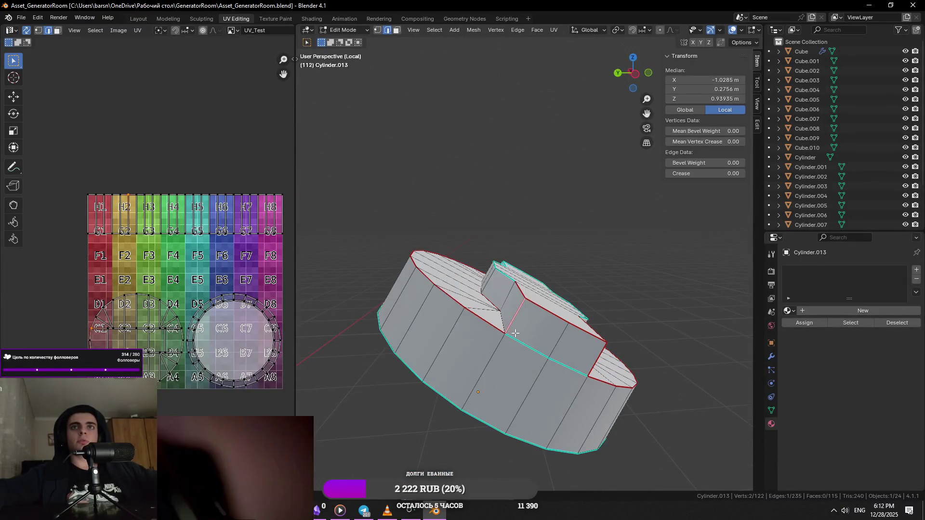
alt+click(480, 413)
right_click(480, 414)
click(480, 410)
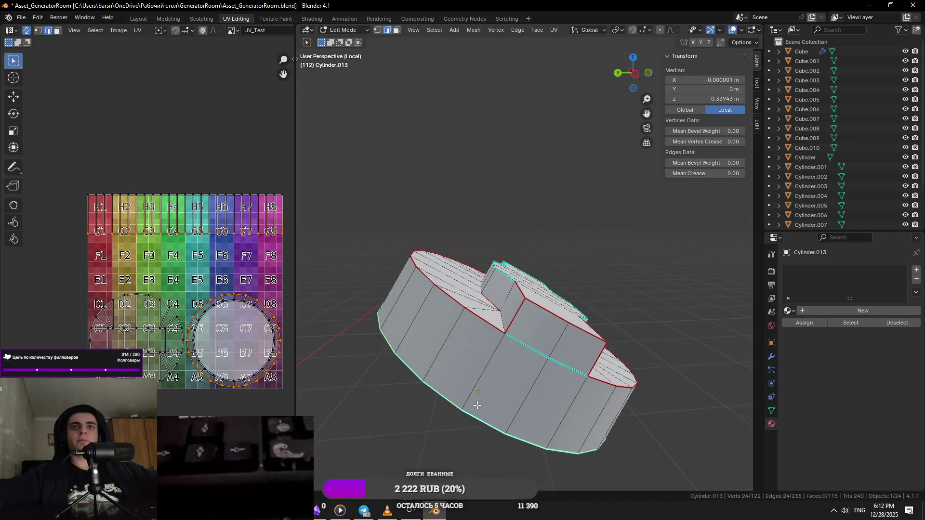
right_click(456, 387)
click(441, 376)
mouse_move(428, 363)
middle_down()
mouse_move(506, 340)
mouse_move(558, 307)
middle_up()
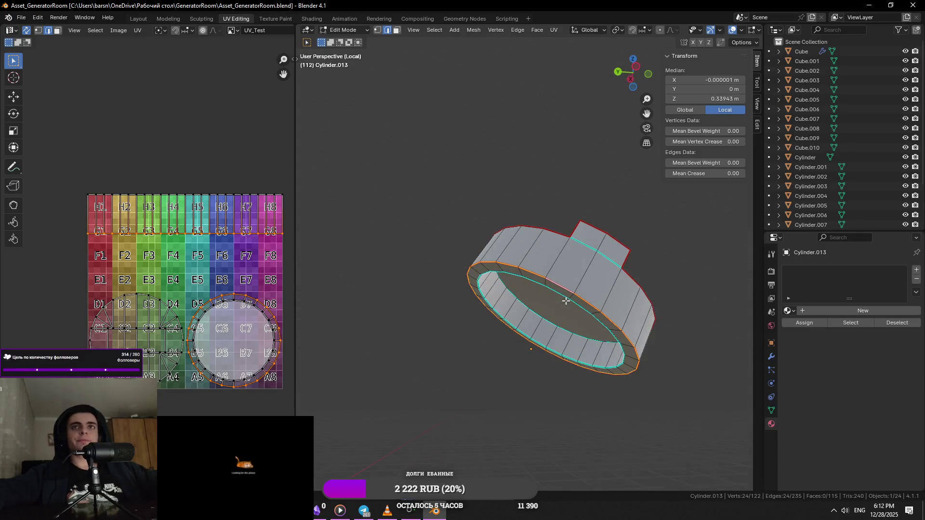
scroll(566, 306, up, 5)
click(483, 277)
scroll(430, 275, down, 3)
mouse_move(430, 275)
middle_down()
mouse_move(636, 340)
mouse_move(558, 324)
mouse_move(615, 311)
middle_up()
alt+click(535, 253)
scroll(644, 347, up, 2)
key(ctrl+e)
click(644, 347)
scroll(636, 351, down, 2)
scroll(557, 324, up, 2)
scroll(631, 303, up, 3)
scroll(631, 302, down, 3)
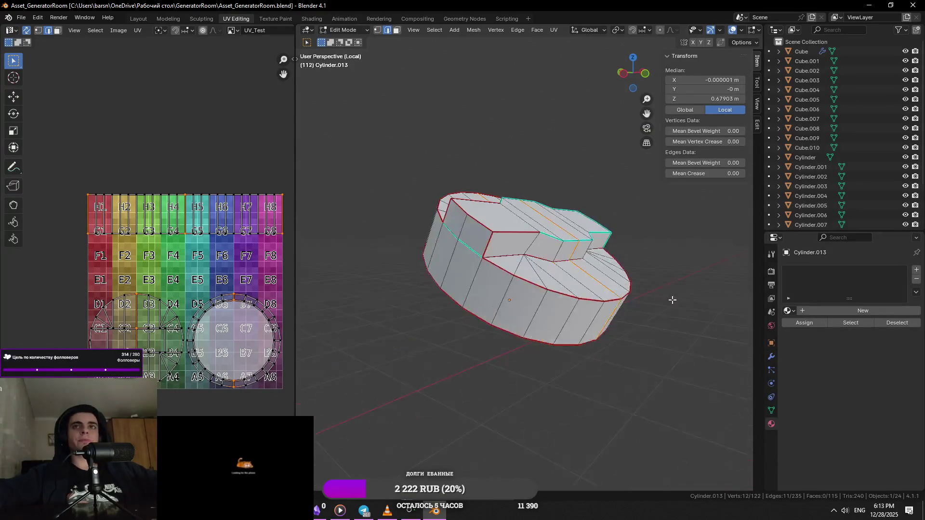
- Mark the edges around the raised top as seams
middle_drag(671, 299, 529, 329)
middle_drag(569, 283, 547, 311)
right_click(548, 310)
alt+click(535, 288)
right_click(549, 241)
click(548, 241)
mouse_move(548, 241)
middle_down()
mouse_move(551, 286)
mouse_move(608, 285)
mouse_move(484, 316)
middle_up()
click(568, 277)
scroll(568, 277, up, 2)
shift+click(607, 286)
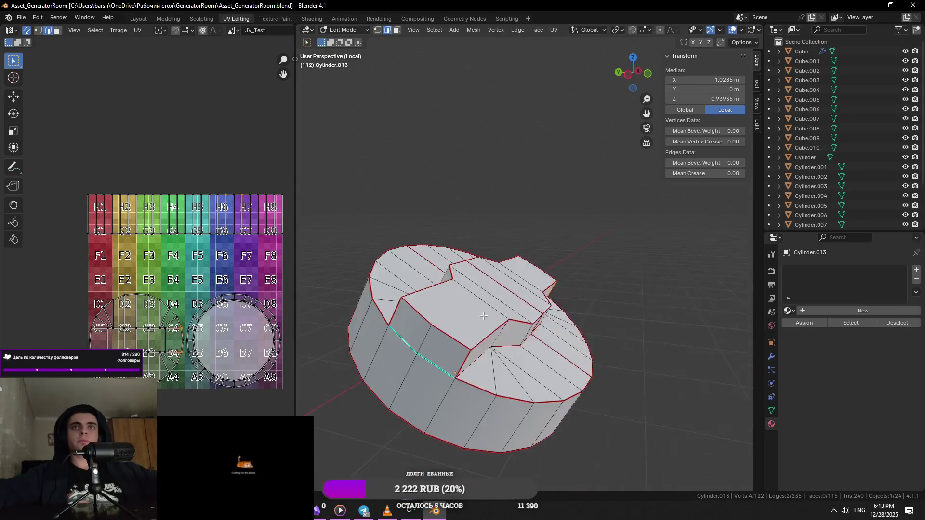
- Select the whole Cylinder.013 mesh and unwrap it
mouse_move(442, 354)
middle_down()
mouse_move(559, 219)
mouse_move(583, 278)
middle_up()
key(a)
key(u)
key(Return)
key(Tab)
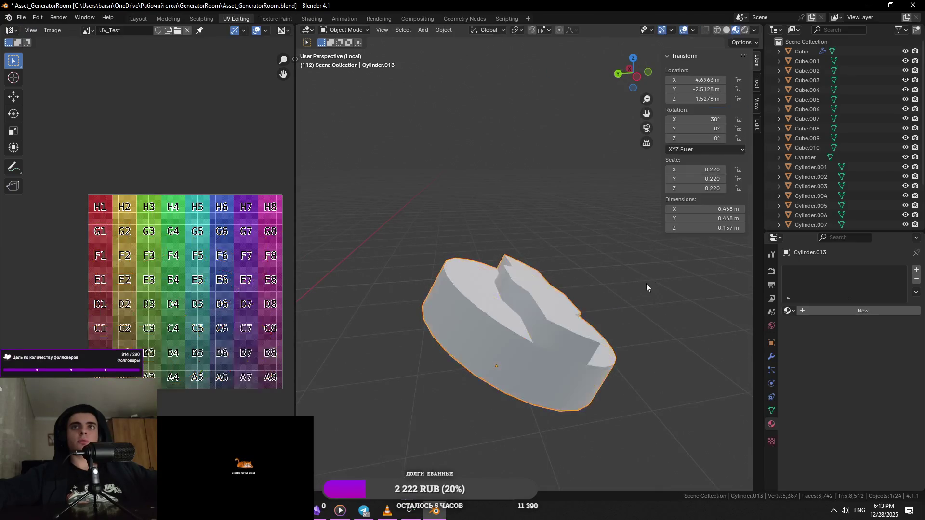
key(Tab)
click(554, 29)
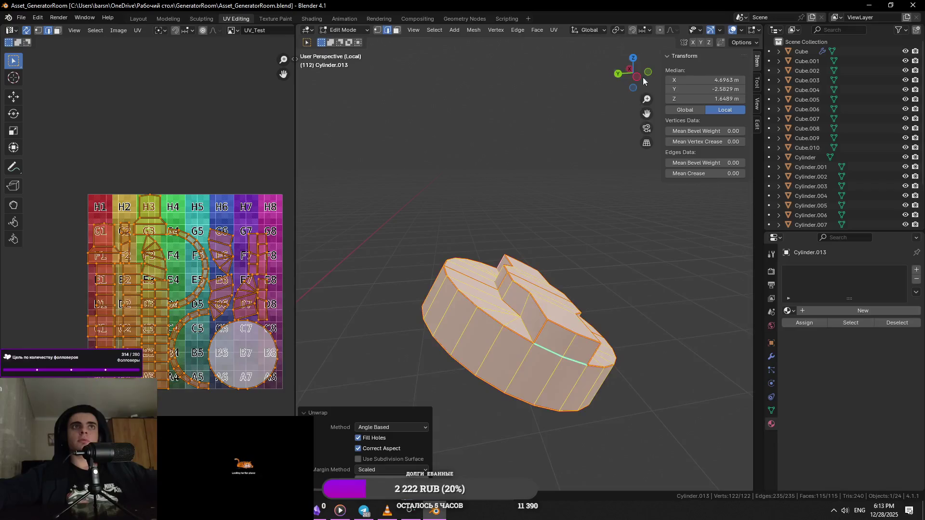
- Assign the UV_Test checker material and re-unwrap to check the checker scale
click(789, 311)
click(817, 330)
middle_drag(520, 325, 520, 289)
key(u)
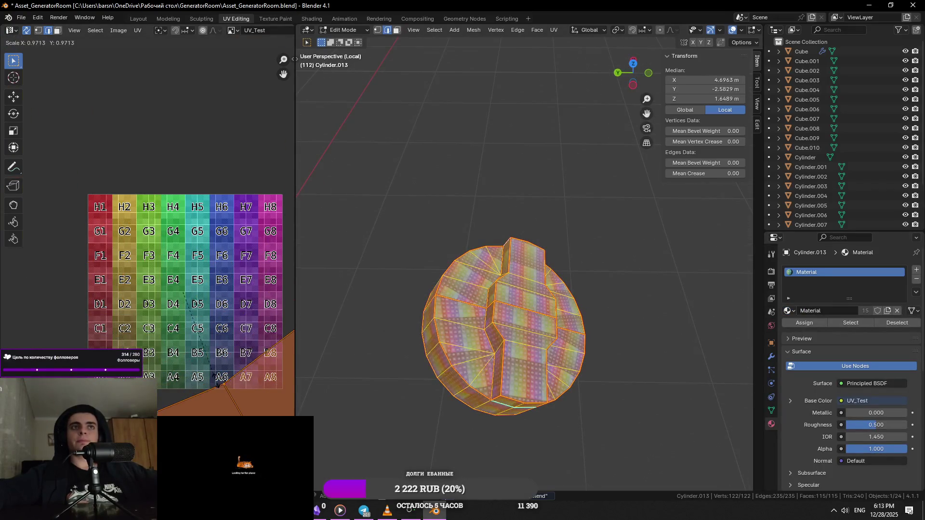
click(571, 357)
mouse_move(572, 356)
middle_down()
mouse_move(506, 339)
mouse_move(559, 229)
mouse_move(644, 327)
mouse_move(593, 270)
middle_up()
scroll(507, 340, up, 3)
- Leave Local View to the full room and select the white base Cylinder
key(Tab)
key(Tab)
key(Tab)
key(Tab)
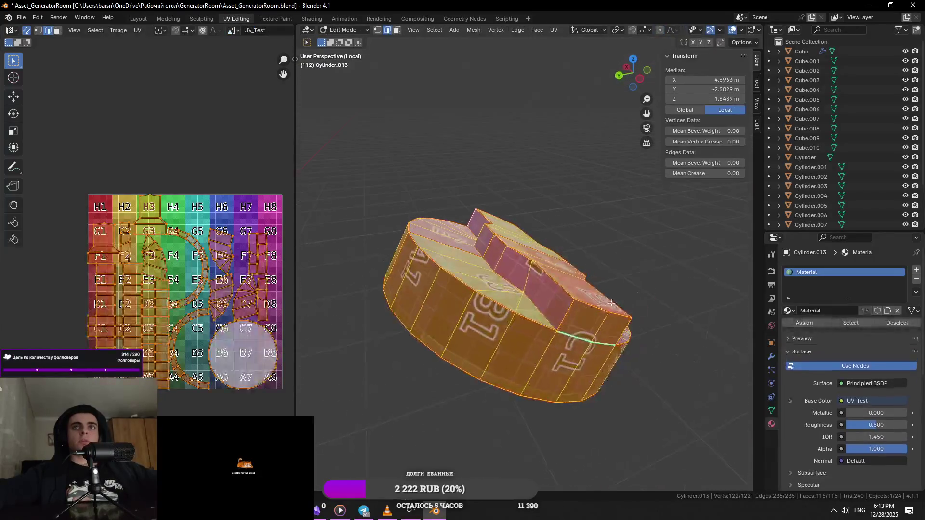
key(Tab)
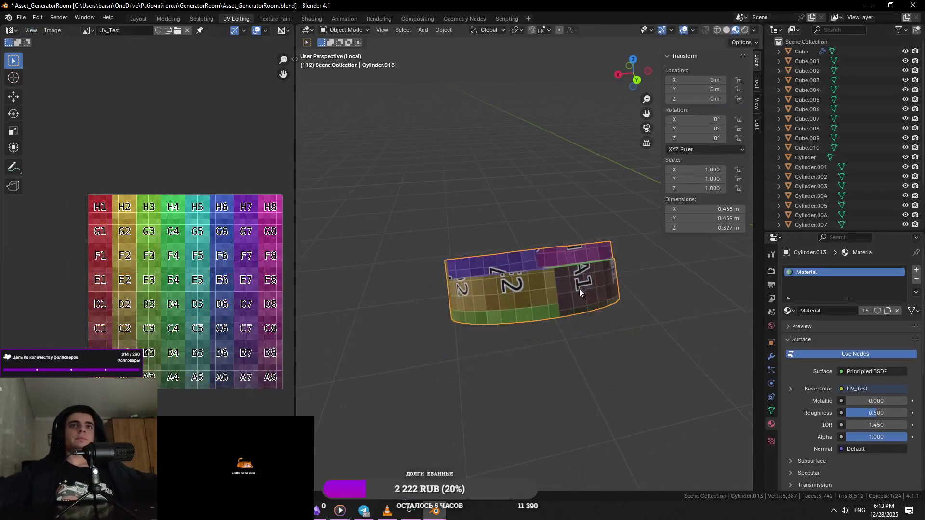
key(KP_Divide)
click(602, 369)
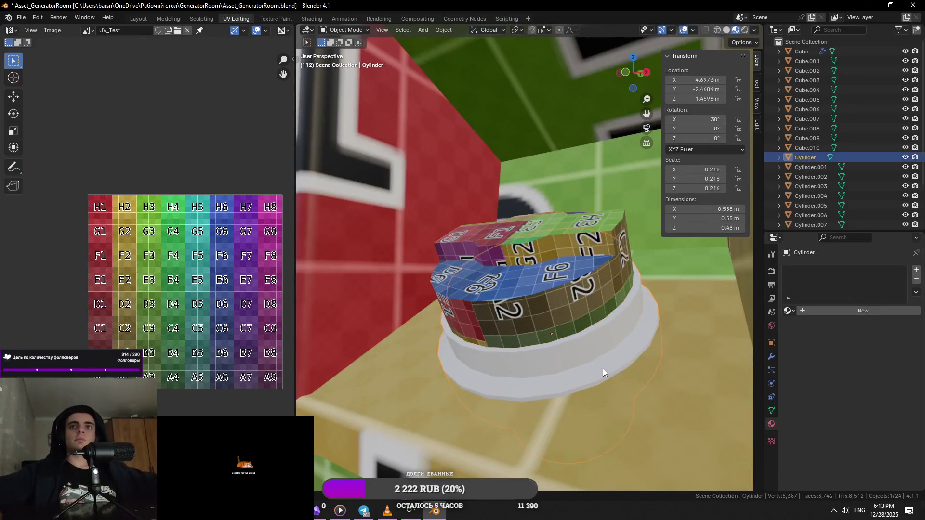
- Isolate the base Cylinder, cancel an accidental vertex move, and mark the first rim edges as seams
key(KP_Divide)
key(Tab)
mouse_move(470, 228)
middle_down()
mouse_move(509, 252)
mouse_move(506, 305)
mouse_move(541, 355)
middle_up()
click(509, 251)
scroll(507, 305, up, 3)
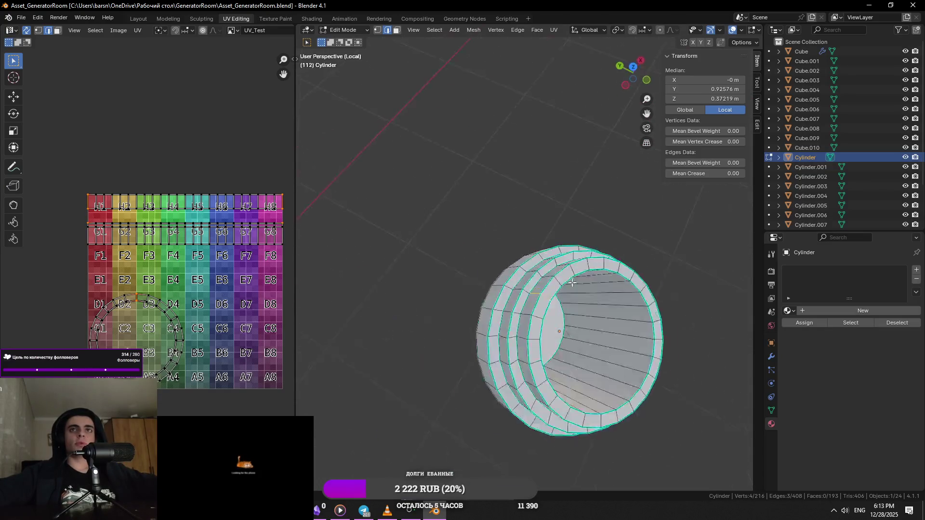
shift+click(518, 362)
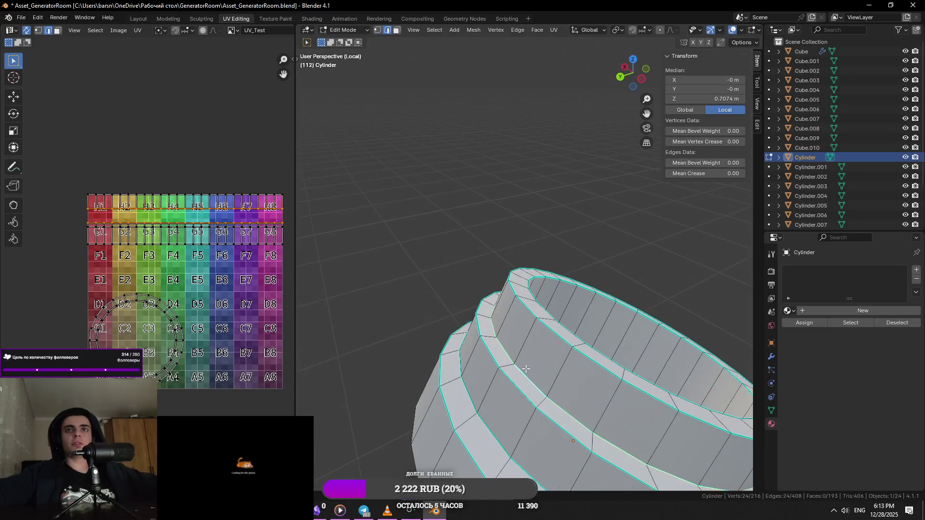
key(1)
click(504, 368)
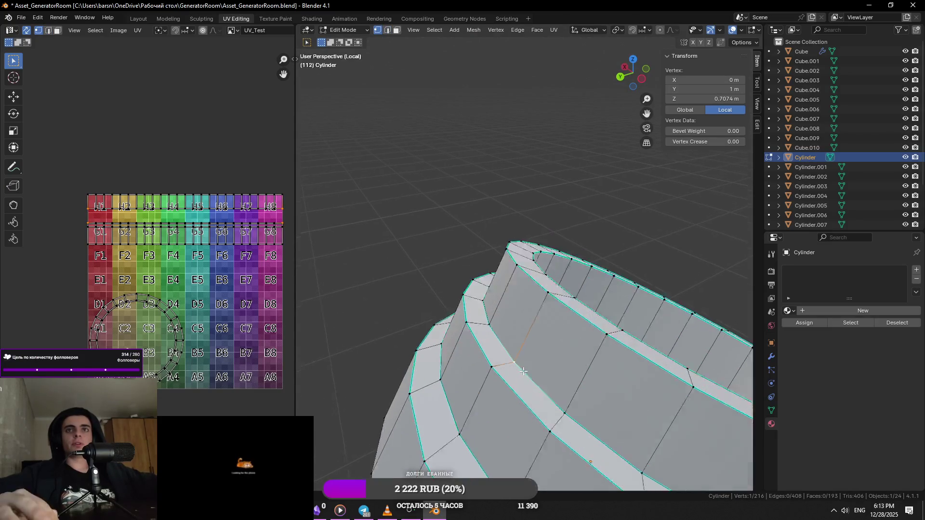
scroll(505, 367, up, 6)
key(g)
key(Escape)
scroll(564, 261, down, 5)
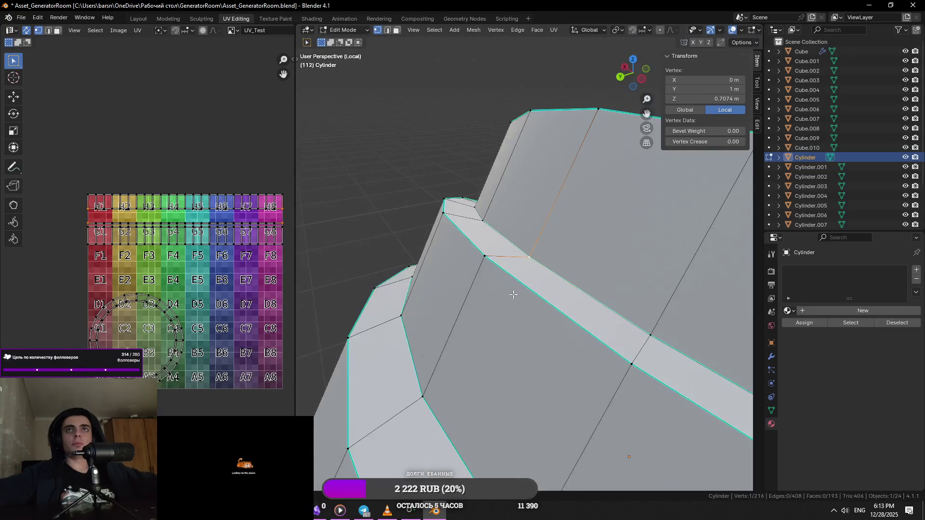
key(2)
shift+click(539, 260)
mouse_move(539, 260)
middle_down()
mouse_move(527, 247)
mouse_move(572, 369)
mouse_move(540, 288)
middle_up()
shift+click(511, 280)
right_click(572, 369)
click(562, 373)
- Mark the base edge loops and the top rim loop as seams
alt+click(540, 288)
alt+shift+click(523, 345)
right_click(521, 353)
click(521, 353)
right_click(519, 346)
click(520, 364)
middle_drag(520, 364, 467, 302)
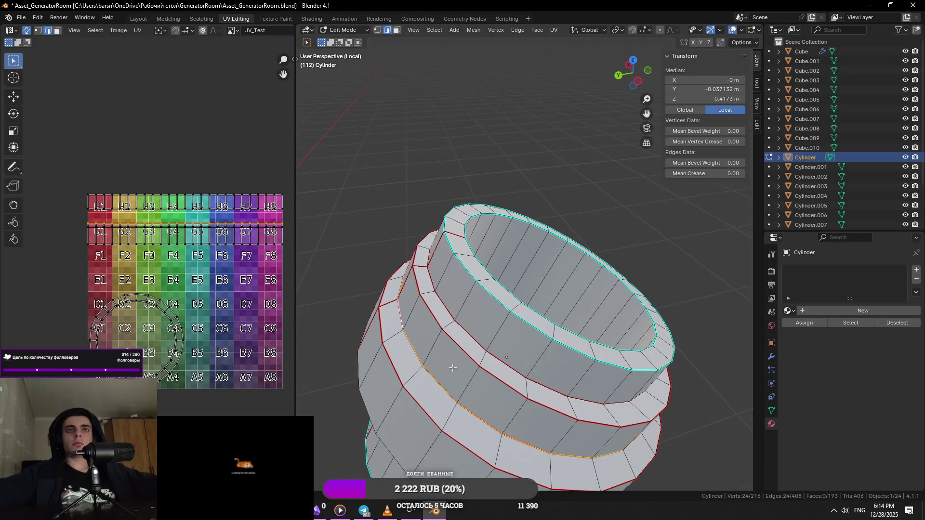
mouse_move(472, 360)
middle_down()
mouse_move(549, 326)
mouse_move(506, 318)
middle_up()
scroll(550, 326, up, 2)
alt+click(550, 326)
scroll(521, 326, down, 3)
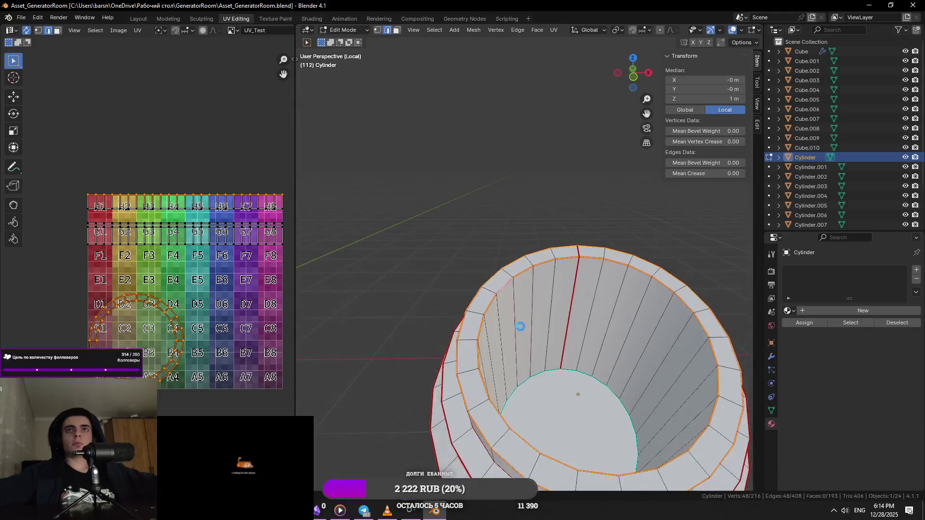
right_click(539, 360)
click(535, 362)
- Mark the inner bottom loop and a vertical side edge as seams
alt+click(565, 386)
right_click(564, 386)
click(565, 386)
right_click(587, 402)
click(534, 372)
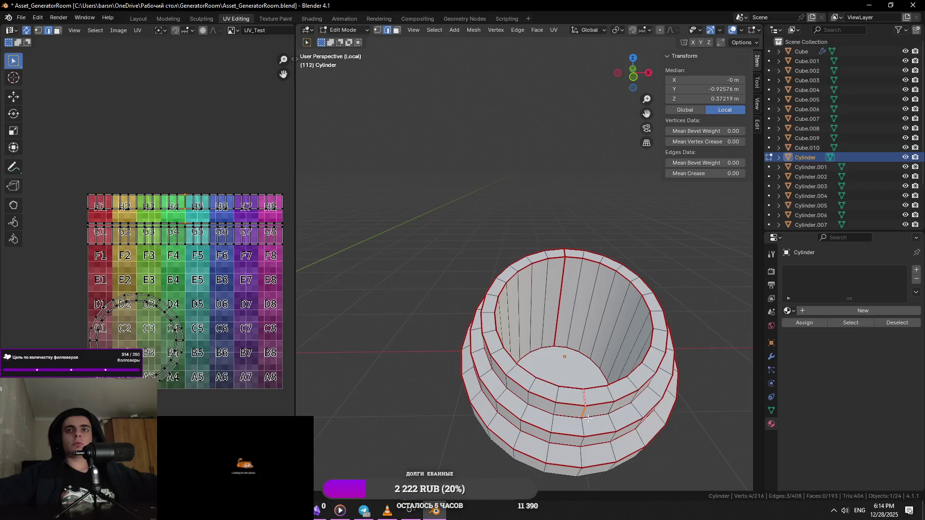
shift+click(580, 427)
right_click(578, 429)
click(537, 381)
- Unwrap the whole base Cylinder and return to the full room scene
key(a)
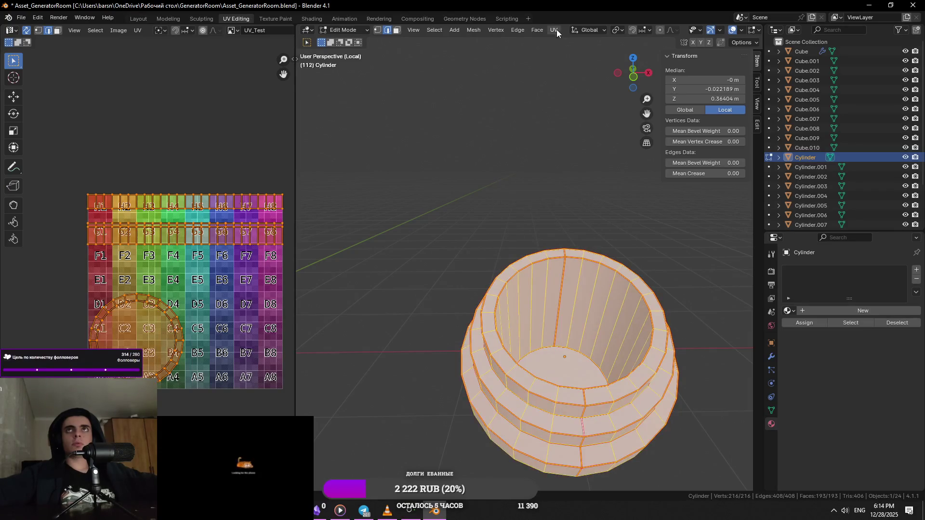
click(557, 30)
click(571, 42)
key(Tab)
key(KP_Divide)
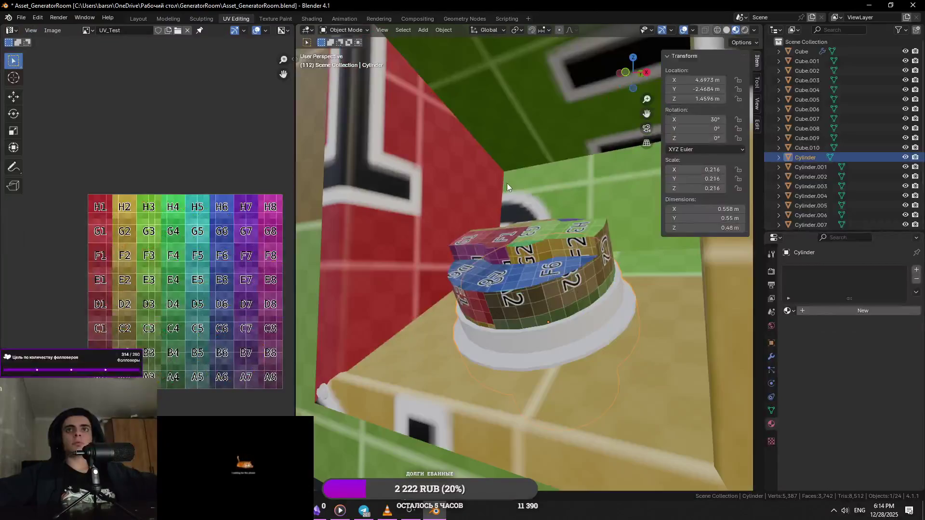
- Assign the UV_Test checker material to the base Cylinder and inspect it in isolation
click(789, 311)
click(817, 330)
scroll(561, 318, down, 4)
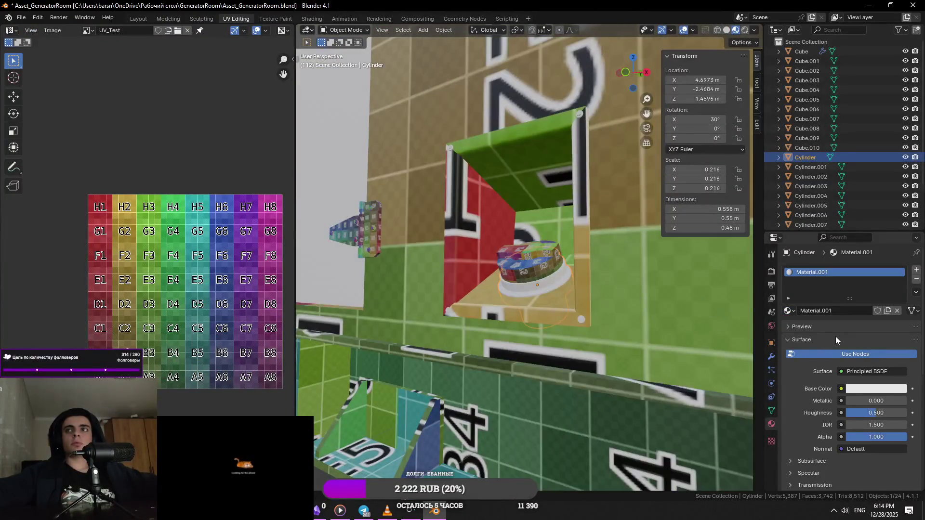
click(789, 311)
click(809, 316)
middle_drag(636, 304, 551, 318)
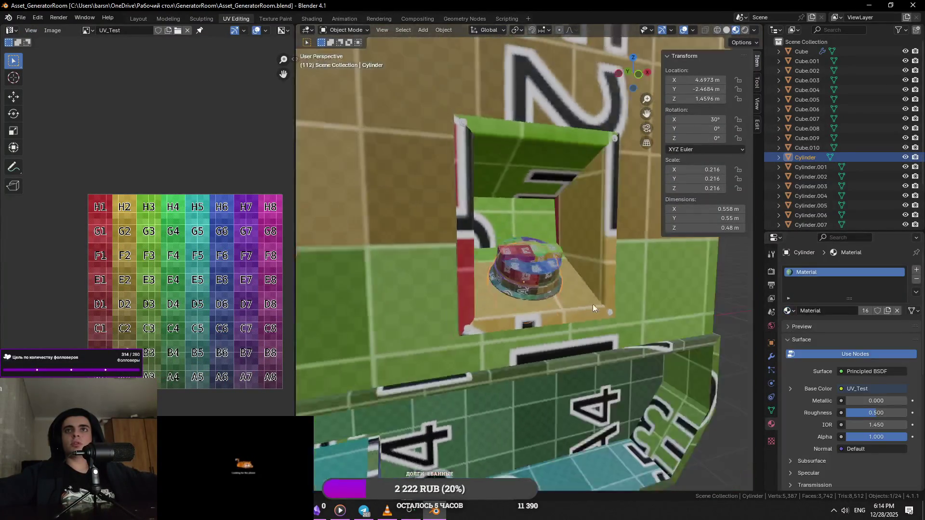
key(KP_Divide)
key(Tab)
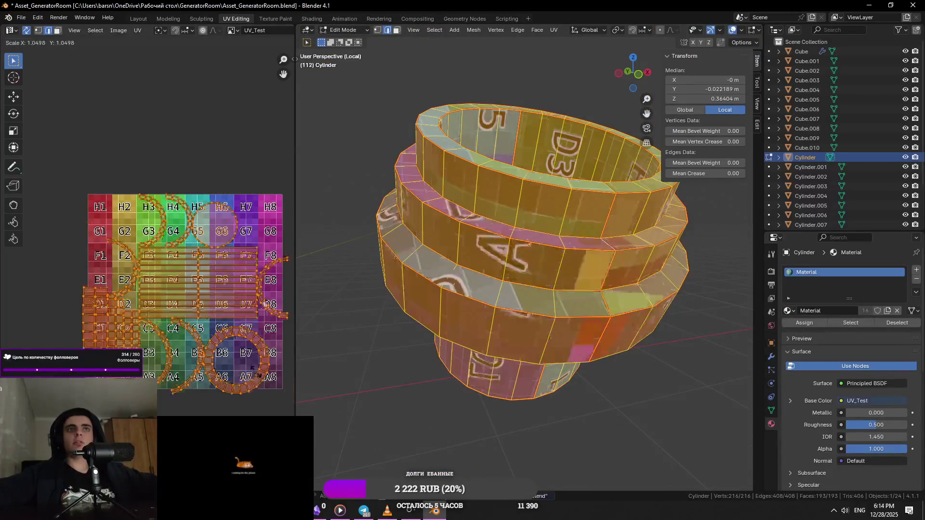
middle_drag(506, 290, 551, 353)
key(Tab)
key(KP_Divide)
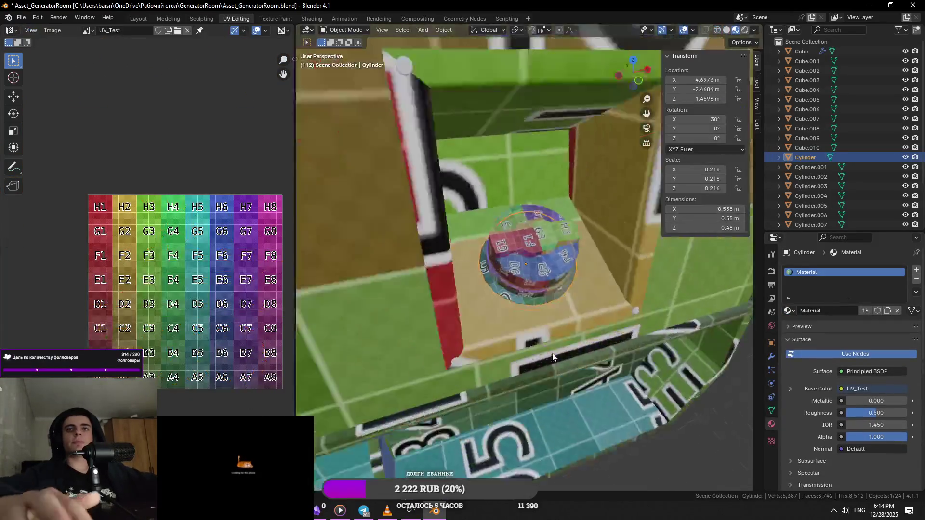
scroll(606, 285, up, 3)
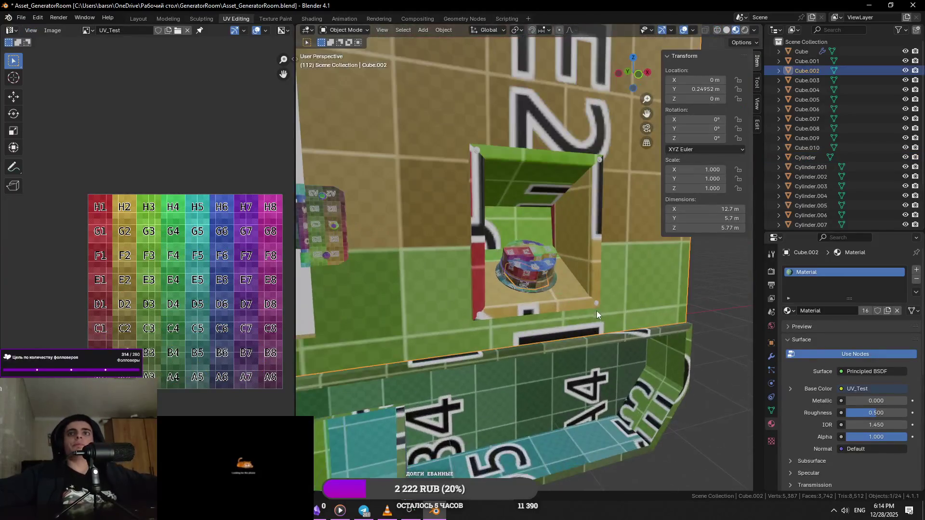
- Give the small window-frame cylinder the checker Material, then isolate the wall panels for editing
click(597, 304)
click(788, 311)
click(809, 340)
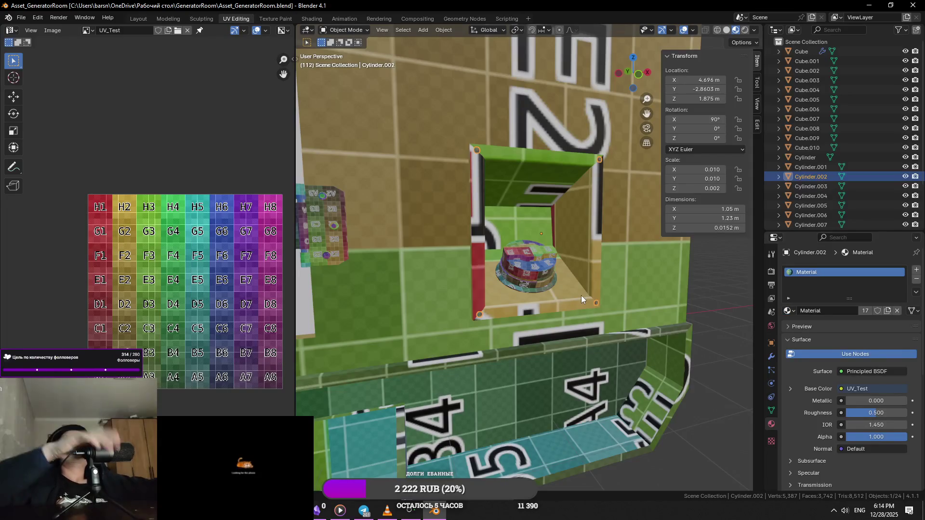
scroll(582, 295, up, 3)
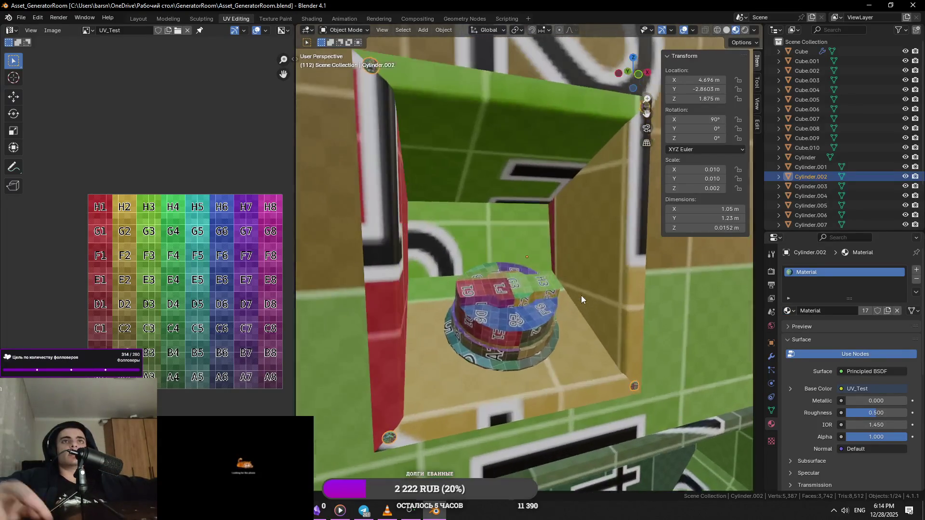
scroll(406, 253, down, 5)
scroll(448, 298, down, 2)
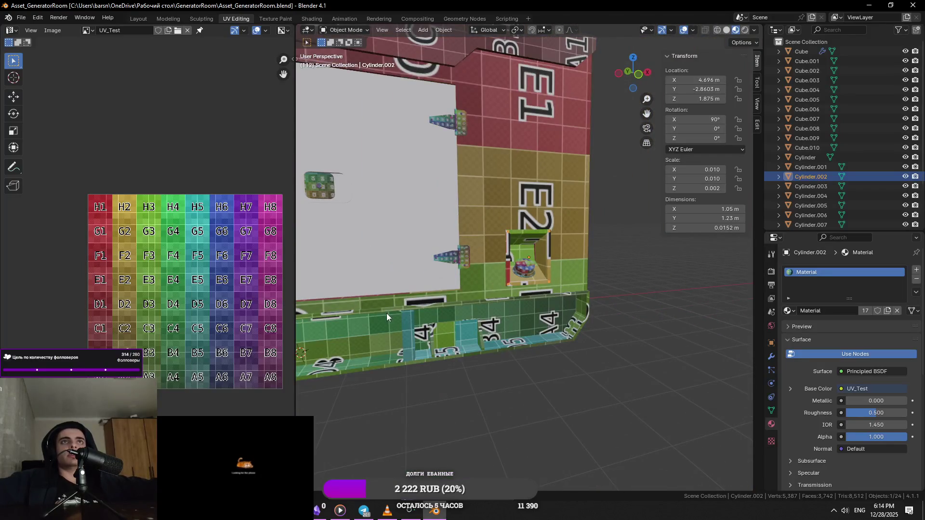
click(386, 299)
key(KP_Divide)
key(Tab)
- Assign the checker-textured Material to the wall panels Cube.001
key(alt+a)
key(Tab)
key(Tab)
click(789, 310)
click(810, 340)
- Mark both edge loops around the right rounded hole as seams
click(582, 252)
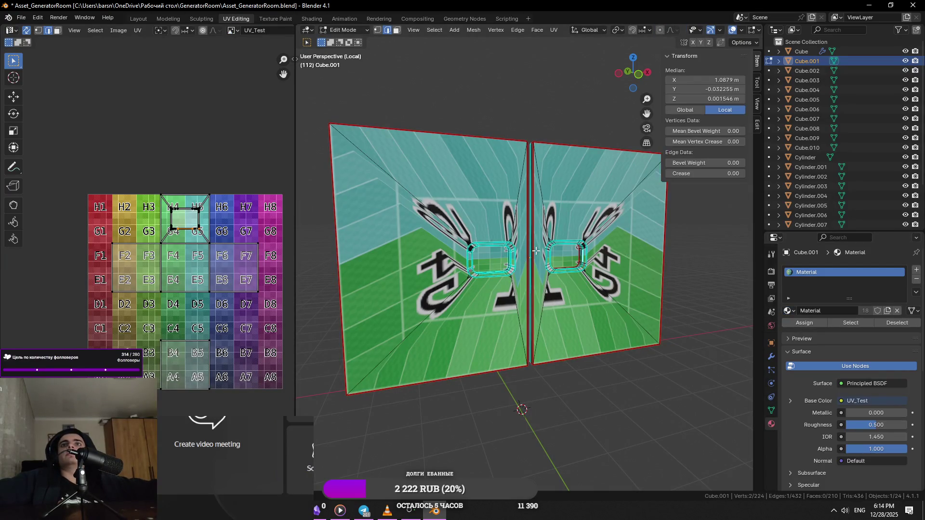
alt+click(548, 251)
scroll(537, 251, up, 5)
middle_drag(537, 251, 641, 286)
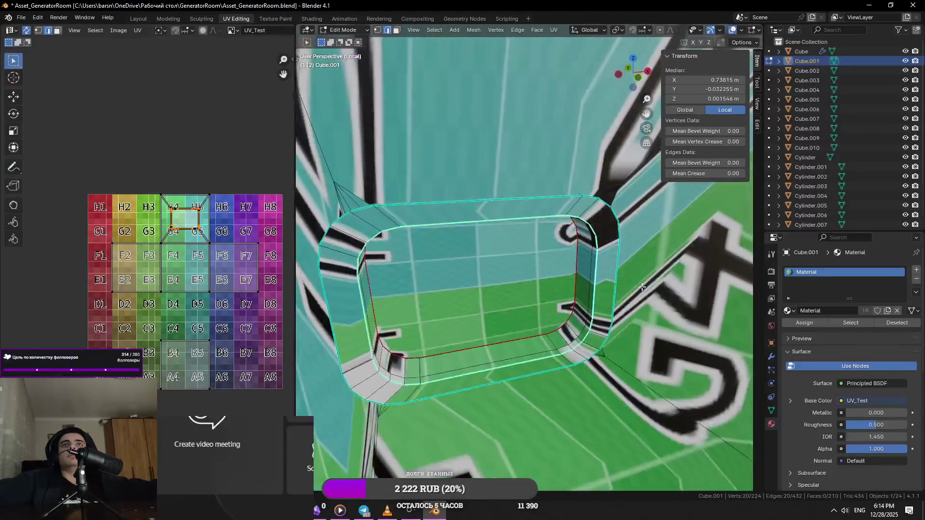
alt+shift+click(603, 318)
middle_drag(603, 318, 506, 273)
right_click(506, 273)
click(513, 371)
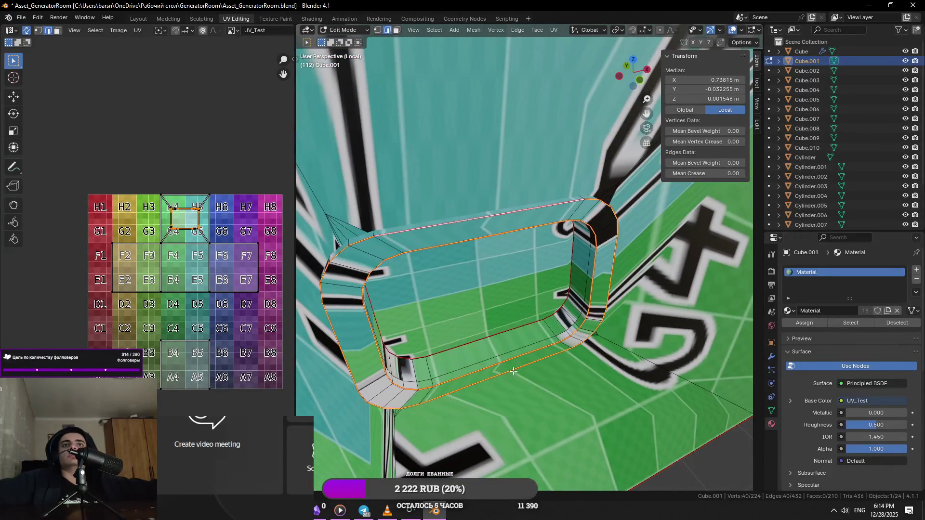
- Mark seams along the other hole's inner strip and corner edges
middle_drag(512, 370, 537, 335)
mouse_move(606, 319)
middle_down()
mouse_move(449, 218)
mouse_move(440, 227)
middle_up()
click(433, 210)
scroll(441, 227, up, 3)
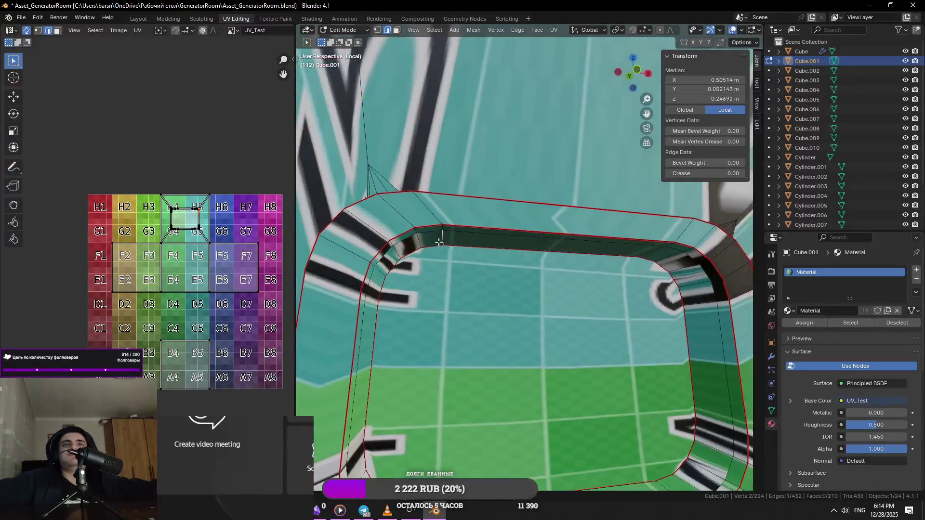
alt+click(404, 246)
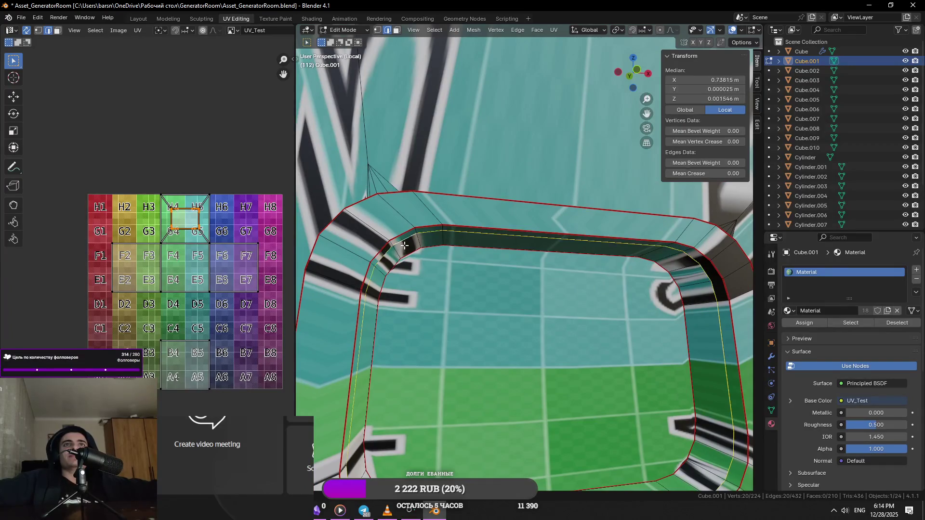
click(395, 251)
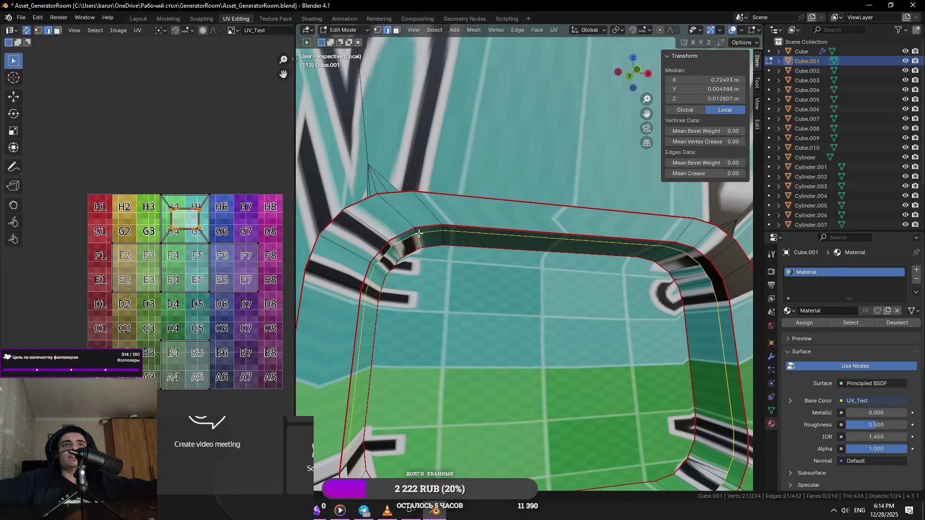
ctrl+click(431, 231)
mouse_move(432, 232)
middle_down()
mouse_move(523, 258)
mouse_move(575, 381)
middle_up()
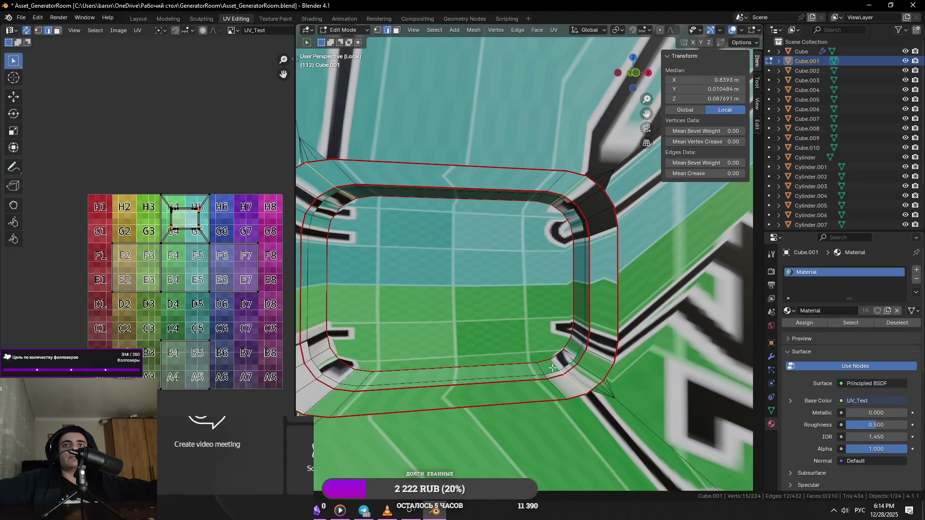
middle_drag(554, 367, 468, 373)
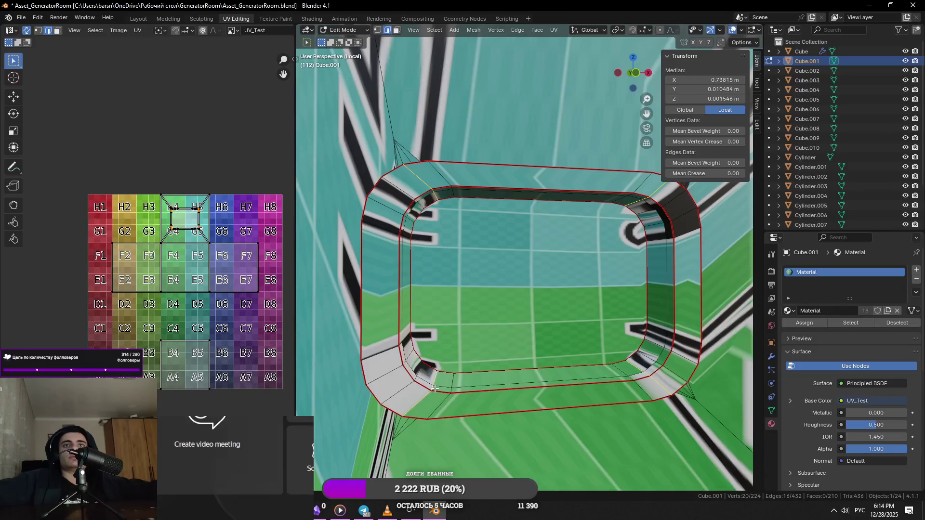
right_click(515, 387)
click(517, 373)
- Unwrap the entire wall panels mesh along the new seams
key(a)
key(u)
click(579, 38)
scroll(569, 191, down, 5)
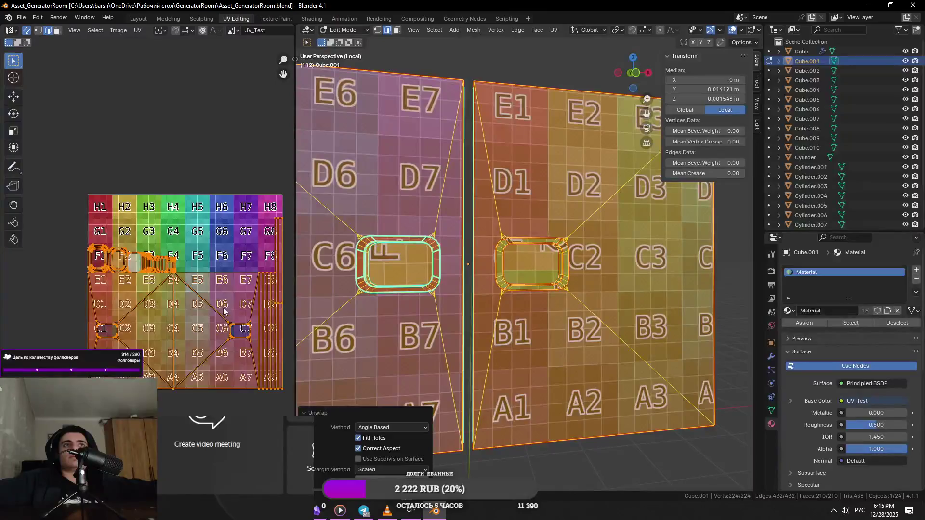
- Select all UV islands, cancel a scale attempt, leave editing and deselect the panels
key(a)
scroll(524, 263, down, 3)
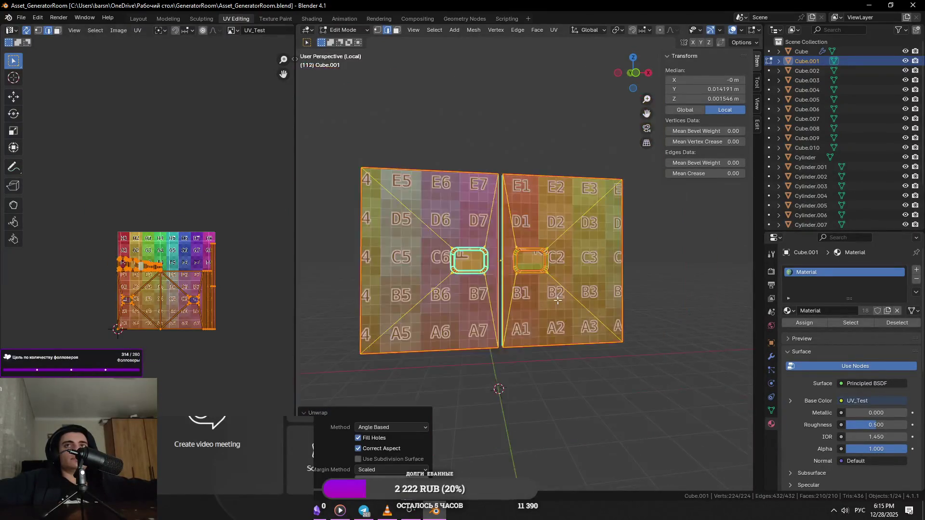
scroll(525, 264, up, 3)
scroll(168, 290, down, 2)
key(s)
key(Escape)
key(Tab)
scroll(453, 304, up, 4)
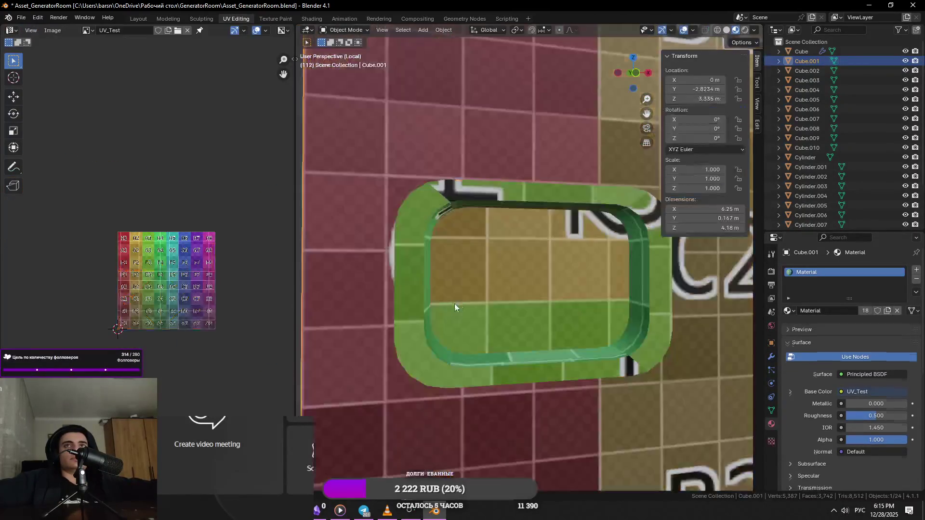
scroll(497, 316, down, 4)
scroll(494, 298, down, 2)
mouse_move(525, 109)
middle_down()
mouse_move(536, 141)
mouse_move(523, 204)
middle_up()
click(536, 140)
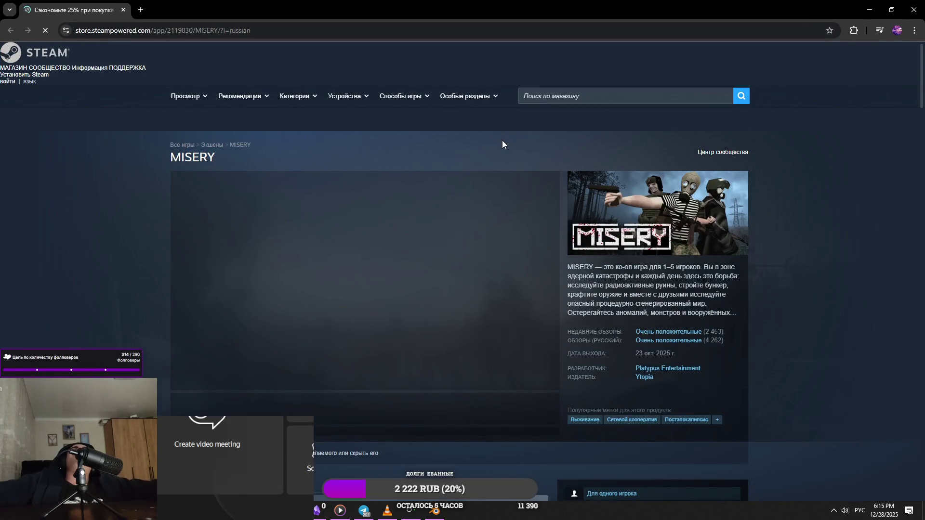
scroll(534, 154, down, 1)
click(439, 316)
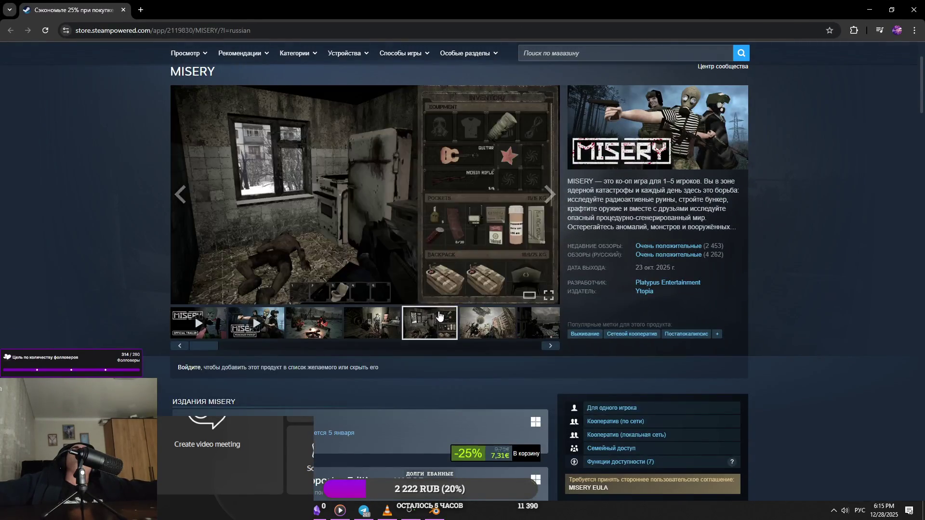
click(474, 320)
click(379, 332)
click(322, 328)
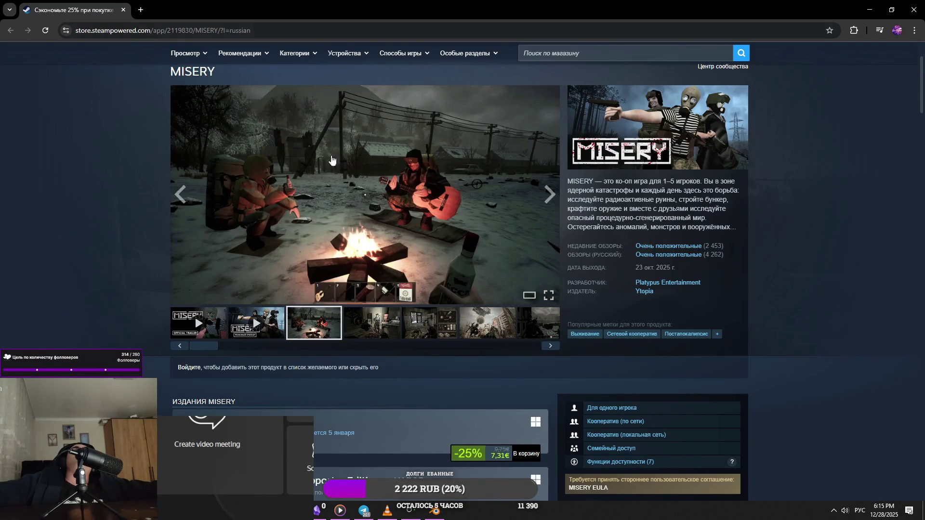
scroll(763, 294, down, 2)
scroll(654, 324, down, 5)
scroll(514, 303, down, 5)
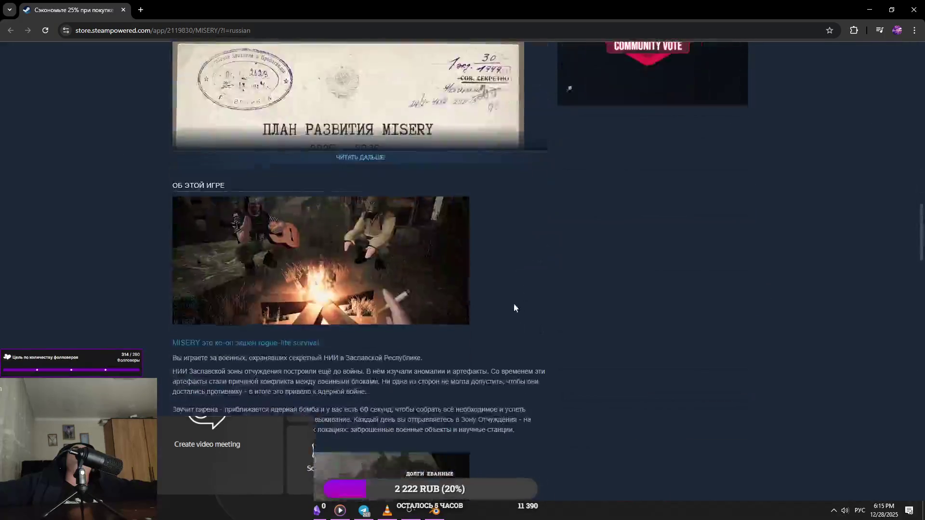
scroll(513, 307, down, 5)
scroll(443, 321, down, 5)
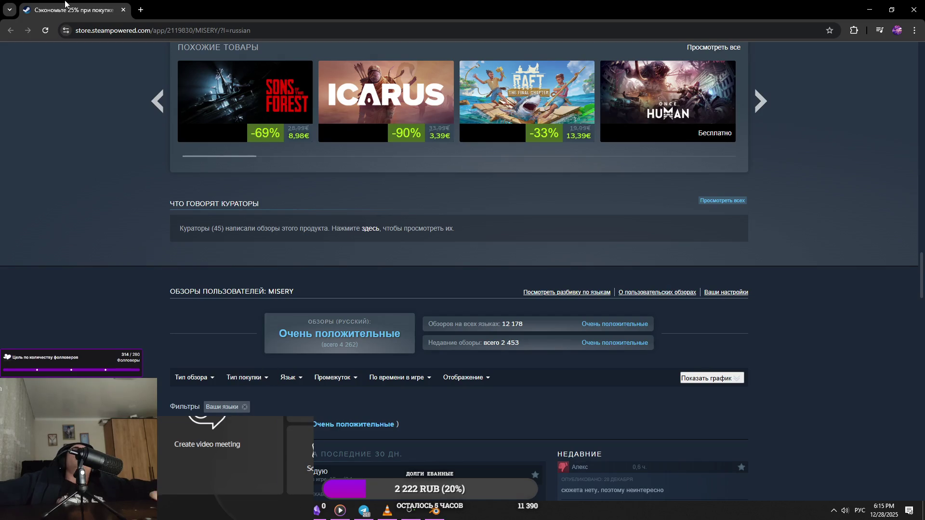
key(alt+Tab)
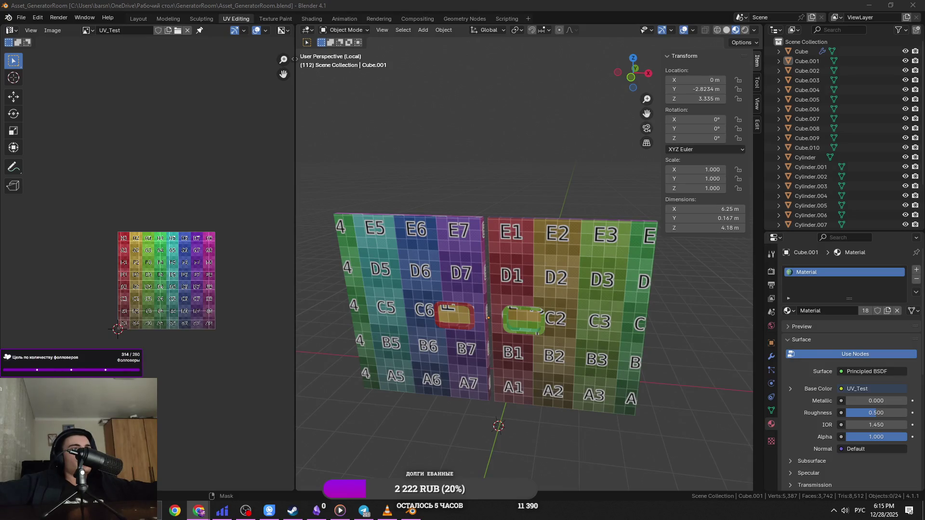
- Reselect the wall panels, leave Local view and select every object in the room
mouse_move(442, 388)
middle_down()
mouse_move(455, 354)
mouse_move(483, 357)
middle_up()
click(477, 269)
mouse_move(545, 318)
middle_down()
mouse_move(573, 401)
mouse_move(557, 382)
mouse_move(545, 283)
mouse_move(555, 256)
mouse_move(548, 186)
mouse_move(566, 199)
mouse_move(522, 175)
middle_up()
scroll(561, 277, down, 3)
middle_drag(561, 277, 523, 243)
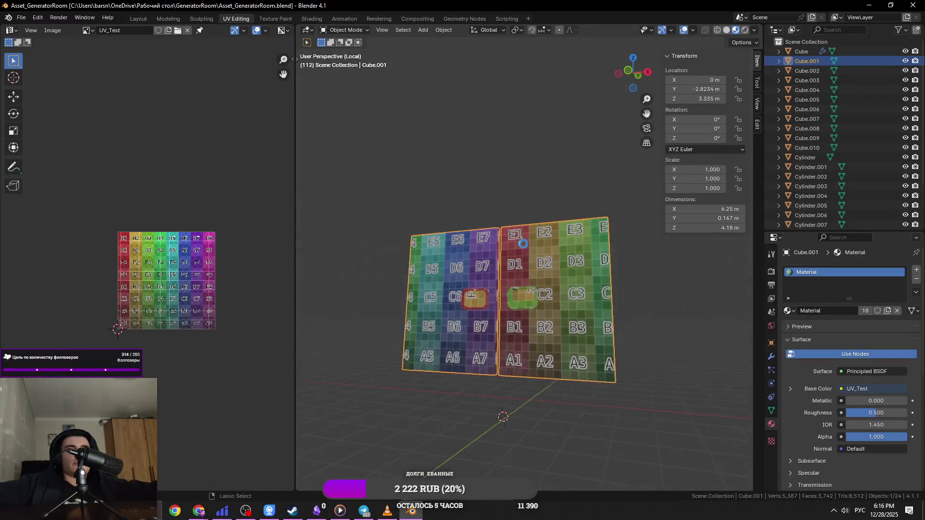
key(KP_Divide)
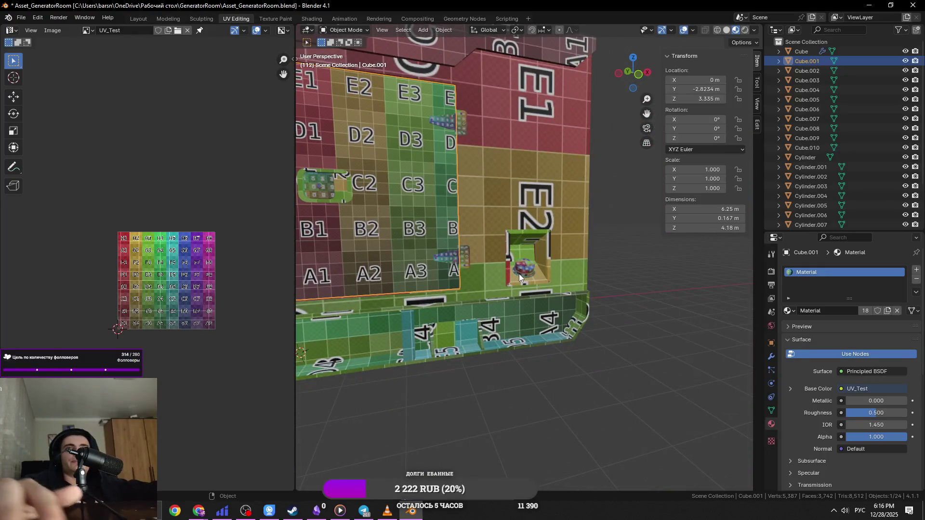
key(a)
scroll(519, 274, down, 3)
- Edit all 24 objects together, select all their geometry and bring up the UV unwrap options
middle_drag(519, 284, 589, 302)
key(Tab)
key(Tab)
key(Tab)
key(a)
click(554, 30)
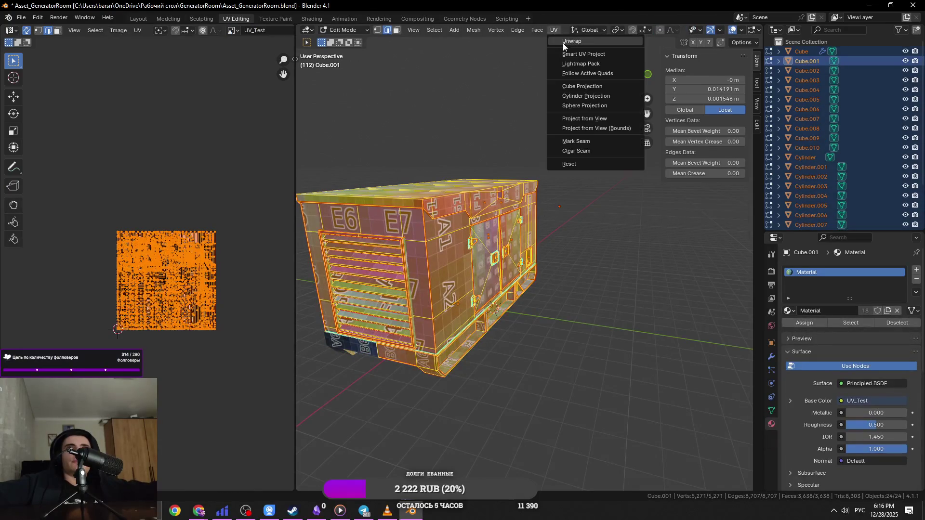